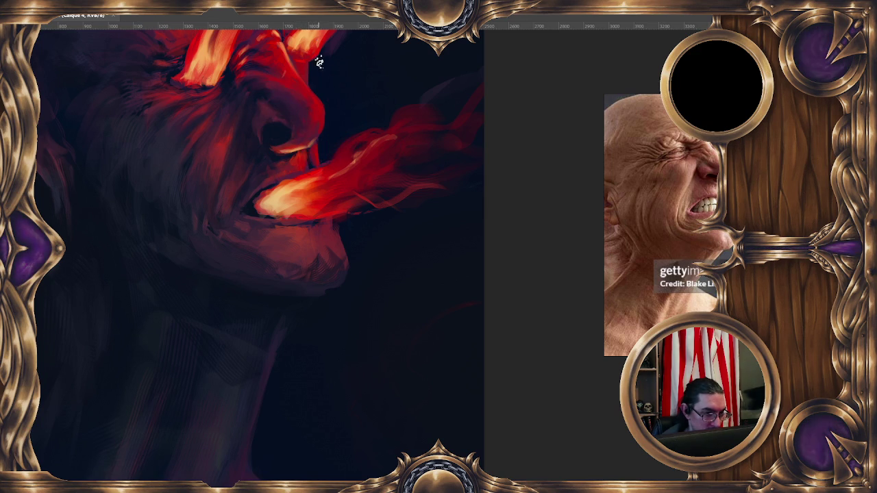
# Bring the full face into view and set the brush to about 37 px.
pyautogui.scroll(3, 308, 103)
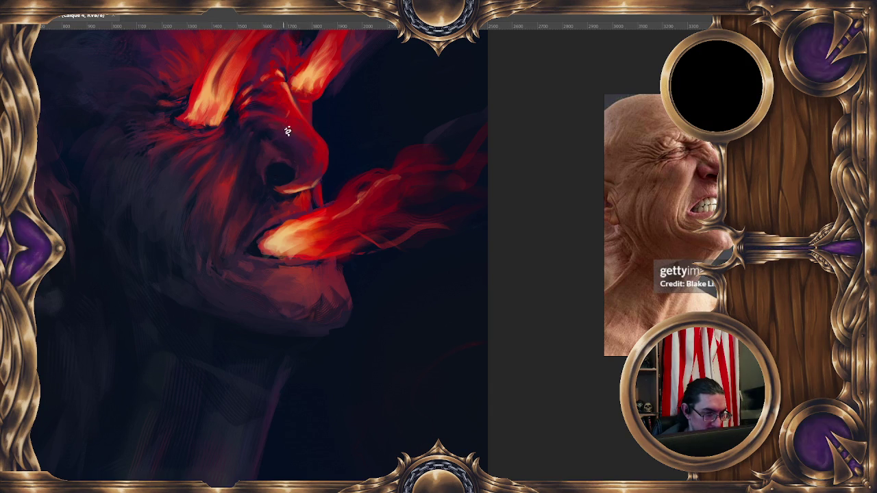
pyautogui.hscroll(-5, 353, 39)
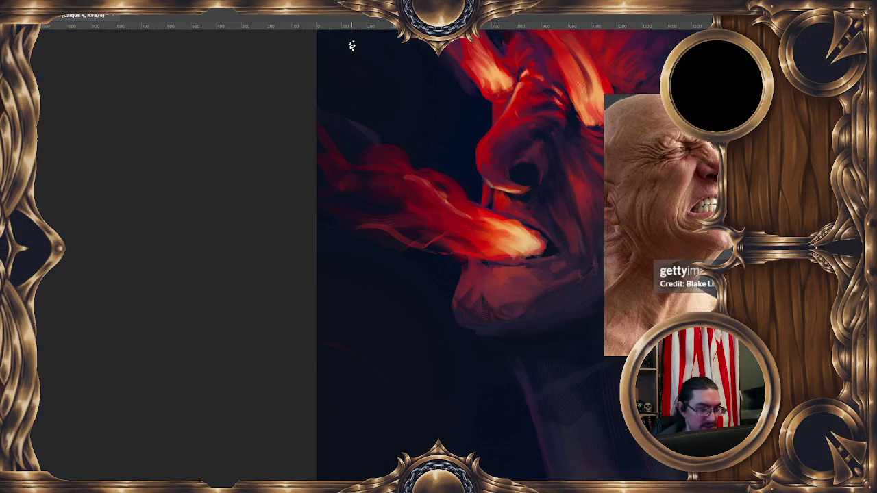
pyautogui.moveTo(453, 152); pyautogui.dragTo(215, 159)
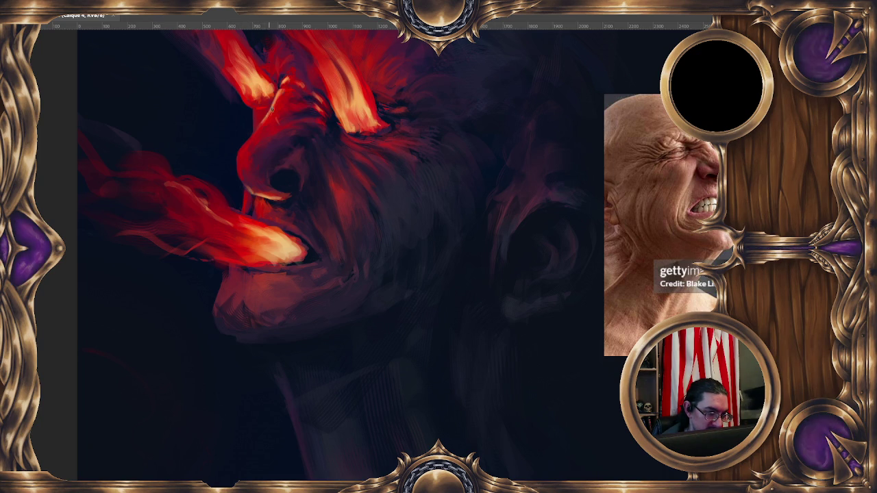
pyautogui.moveTo(283, 85); pyautogui.dragTo(287, 89)
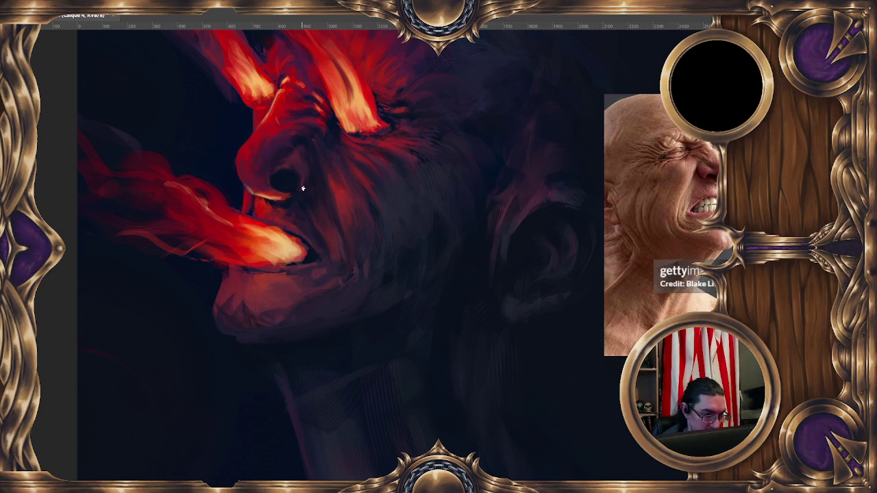
pyautogui.moveTo(297, 182); pyautogui.dragTo(296, 180)
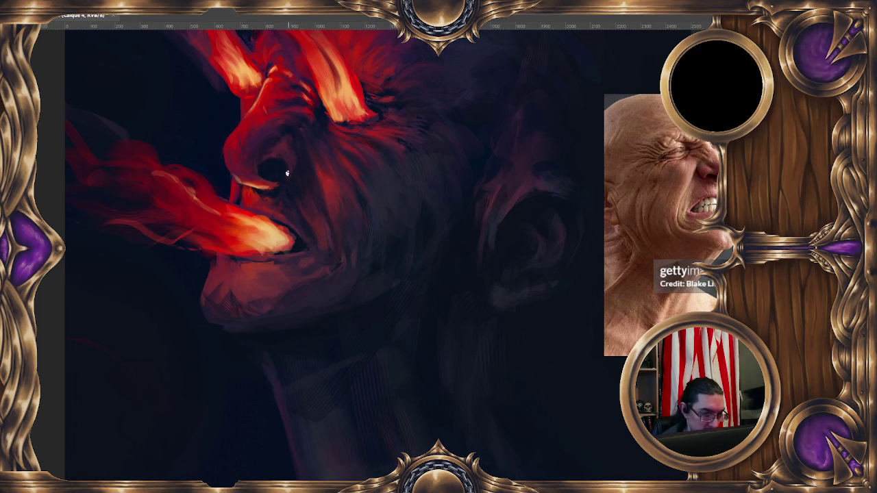
# Sample skin colours from the nose, then warp the face features downward.
pyautogui.keyDown('ctrl'); pyautogui.click(254, 186); pyautogui.keyUp('ctrl')
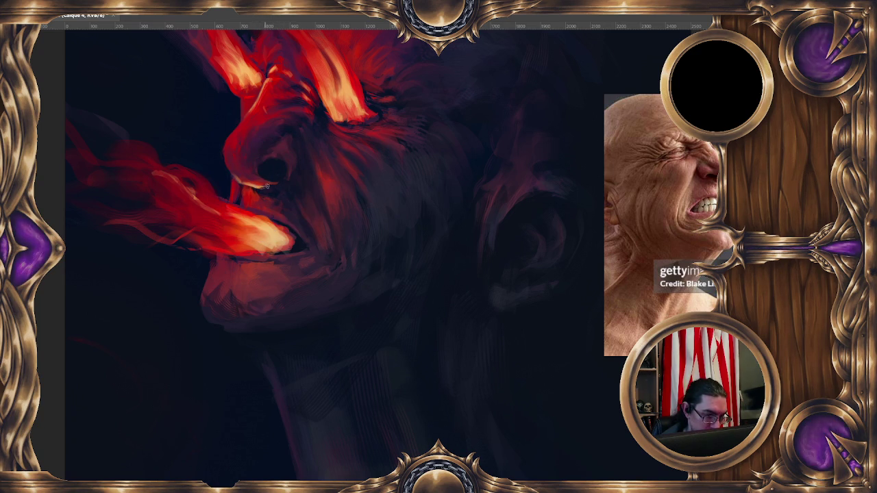
pyautogui.keyDown('ctrl'); pyautogui.click(261, 181); pyautogui.keyUp('ctrl')
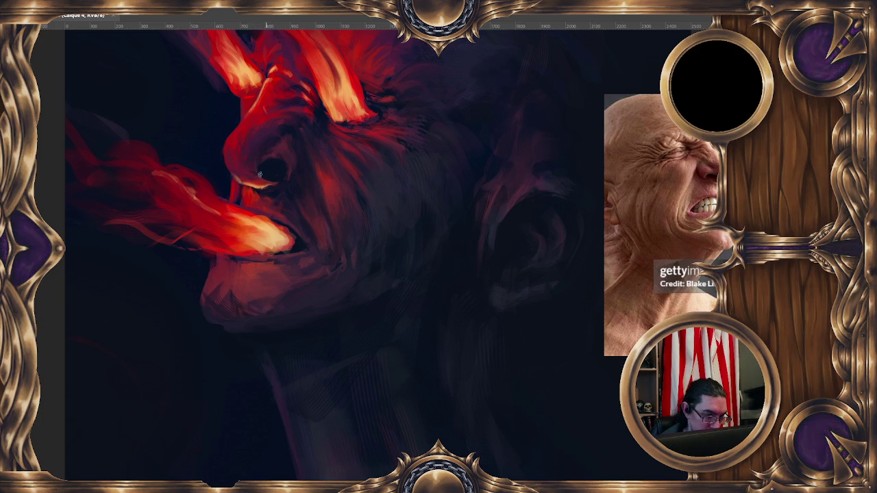
pyautogui.keyDown('ctrl'); pyautogui.click(254, 172); pyautogui.keyUp('ctrl')
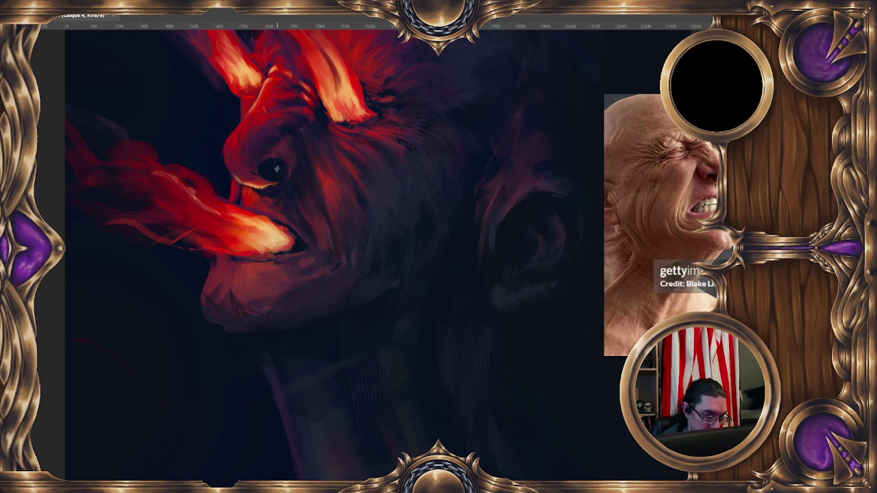
pyautogui.keyDown('ctrl'); pyautogui.click(251, 175); pyautogui.keyUp('ctrl')
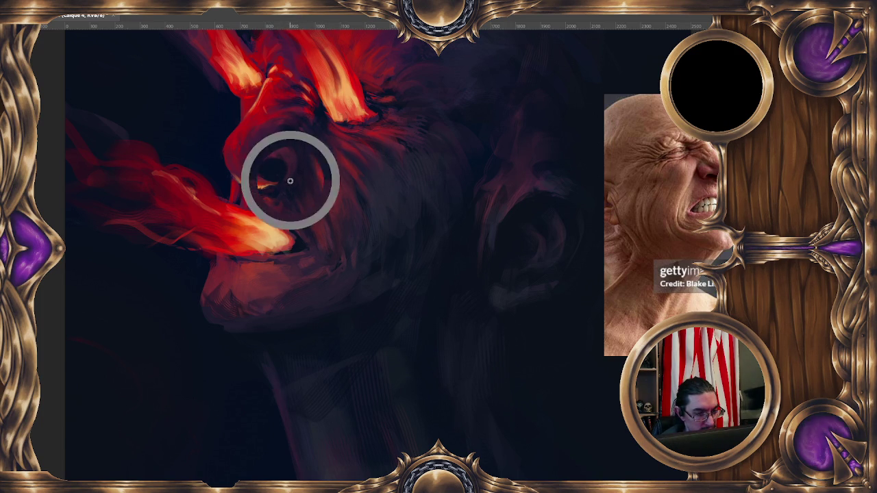
pyautogui.scroll(-1, 316, 132)
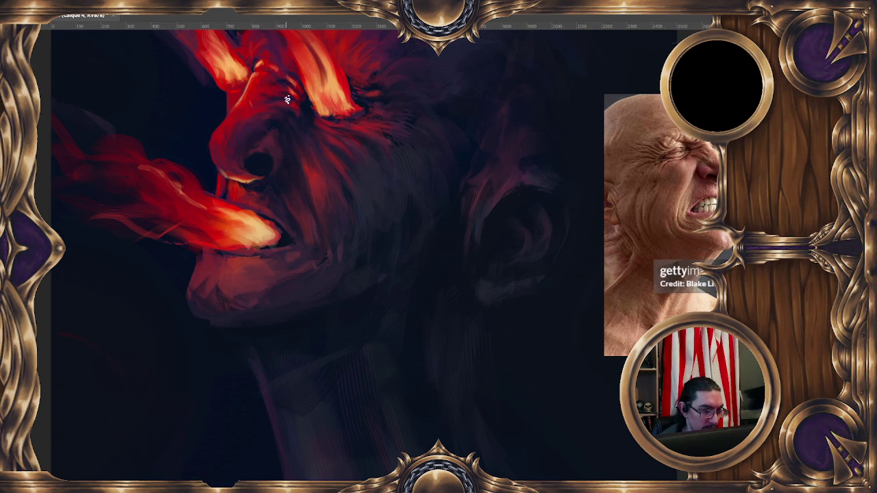
pyautogui.moveTo(329, 86); pyautogui.dragTo(326, 126)
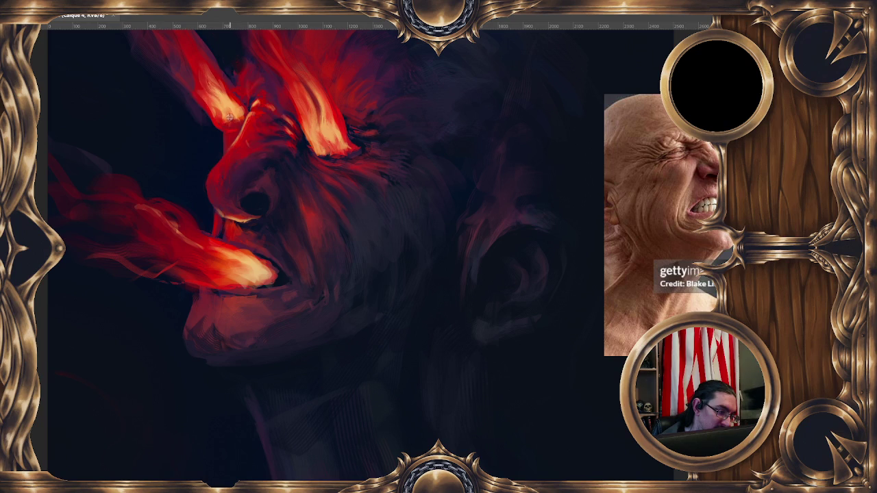
# Scale up the painting and paint a light-red flame-coloured stroke under the nose.
pyautogui.hotkey('ctrl', 'z')
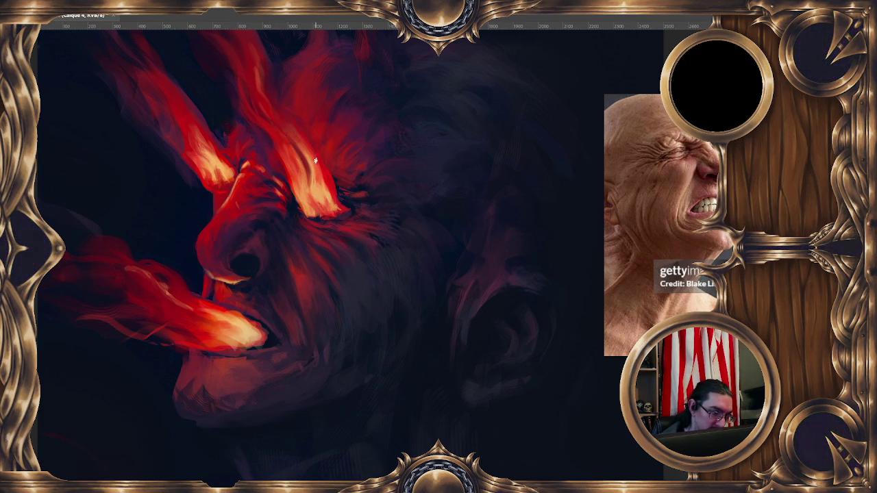
pyautogui.moveTo(333, 241); pyautogui.dragTo(327, 246)
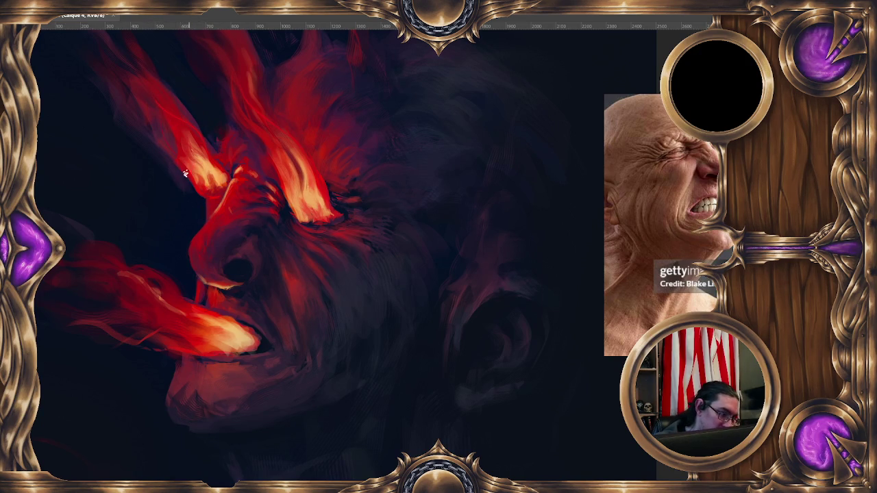
pyautogui.moveTo(323, 300); pyautogui.dragTo(439, 178)
pyautogui.keyDown('ctrl'); pyautogui.click(316, 227); pyautogui.keyUp('ctrl')
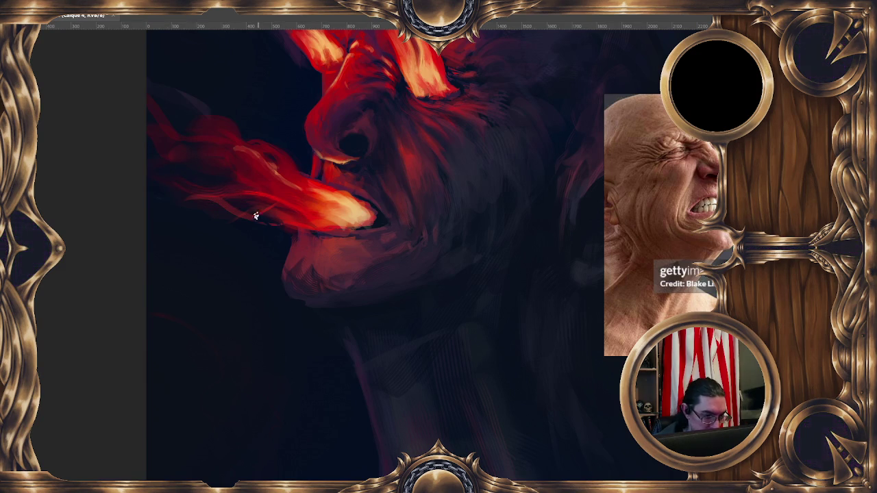
pyautogui.keyDown('alt'); pyautogui.click(318, 182); pyautogui.keyUp('alt')
pyautogui.moveTo(318, 184); pyautogui.dragTo(299, 179)
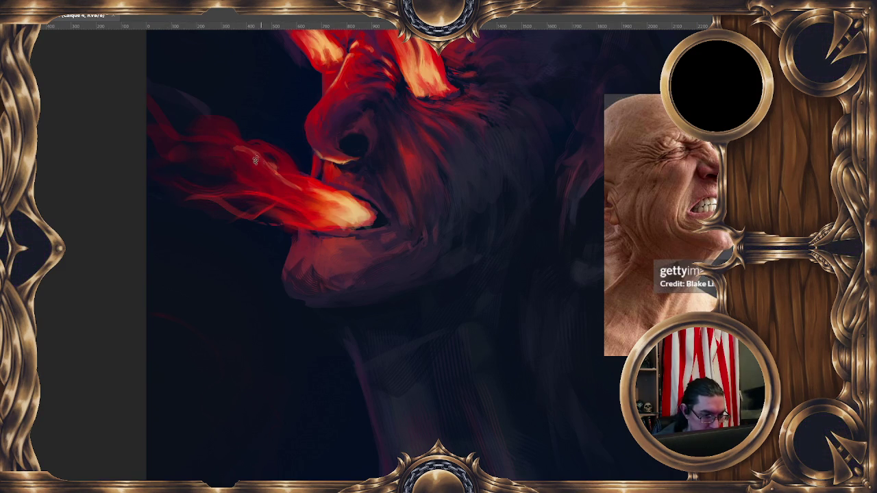
pyautogui.press(']')
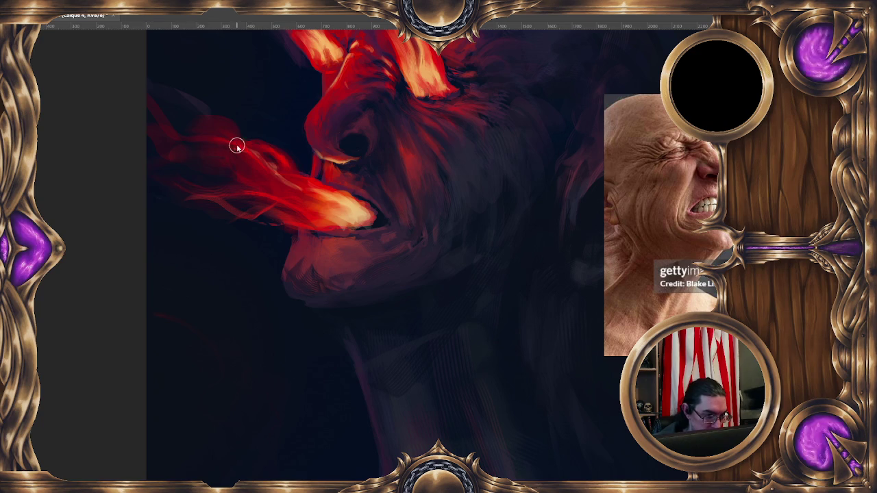
# Shrink the brush to 15 px and repaint the nose and nostril in red.
pyautogui.moveTo(422, 227); pyautogui.dragTo(342, 231)
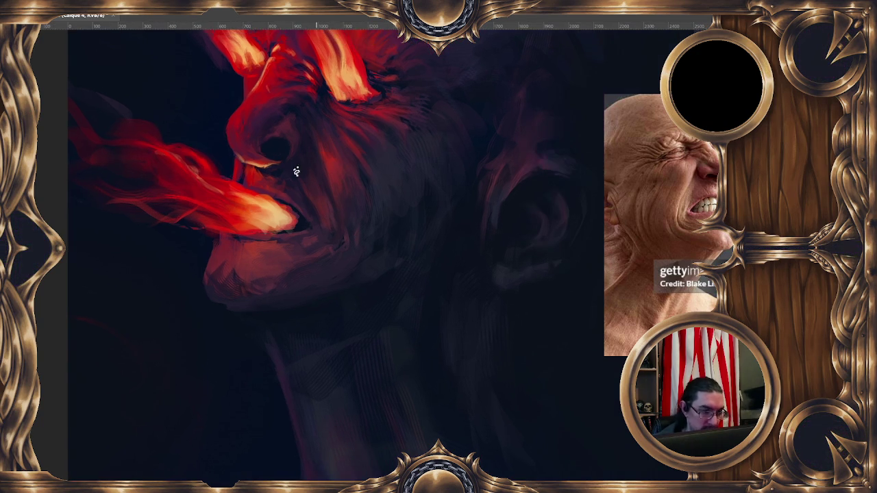
pyautogui.press('[')
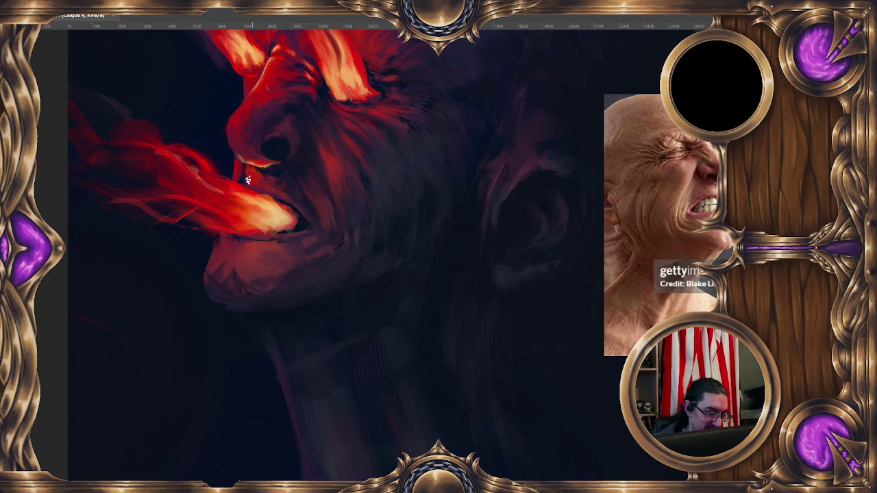
pyautogui.moveTo(263, 195); pyautogui.dragTo(254, 189)
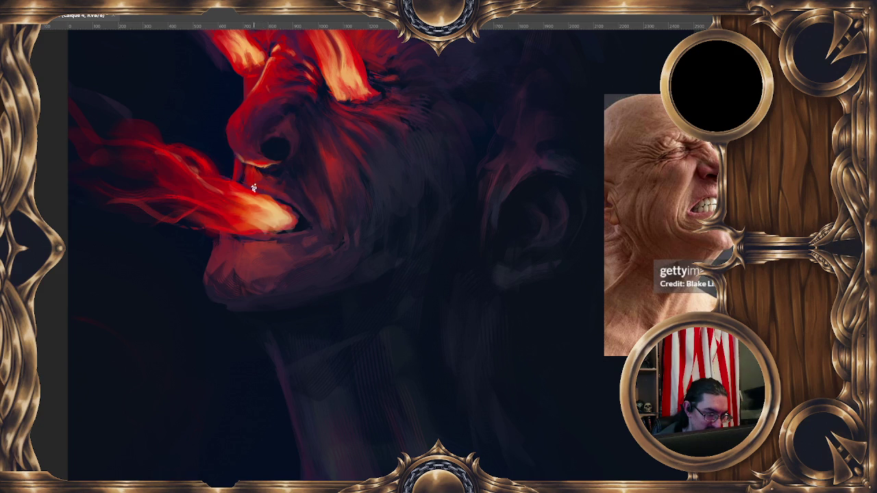
pyautogui.click(255, 185)
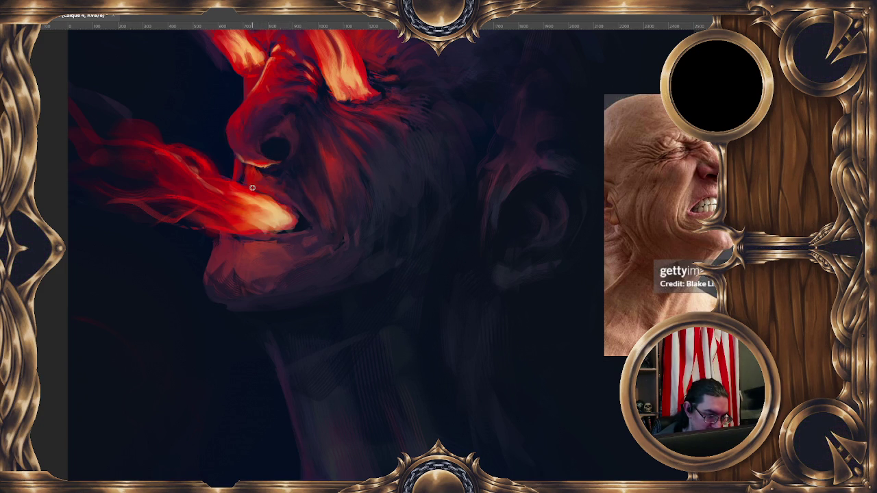
# Sample nose colours and paint a darker nostril shape, then re-zoom on the face.
pyautogui.keyDown('ctrl'); pyautogui.click(252, 187); pyautogui.keyUp('ctrl')
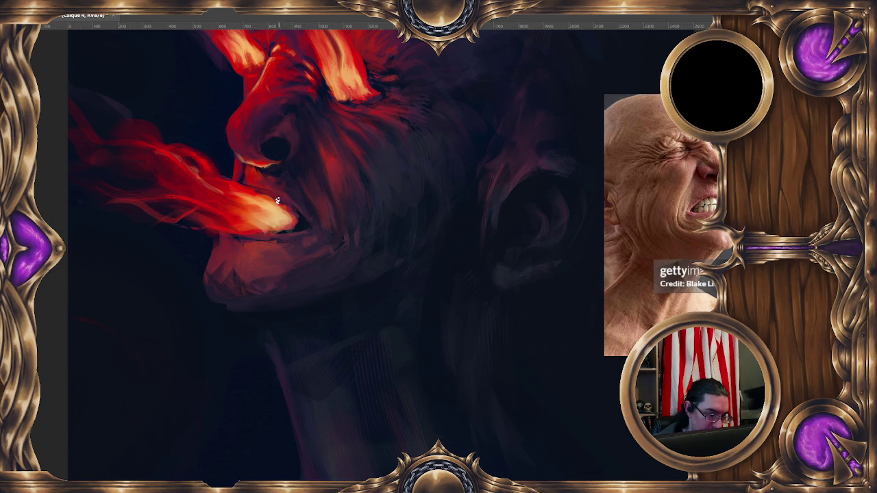
pyautogui.keyDown('ctrl'); pyautogui.click(261, 171); pyautogui.keyUp('ctrl')
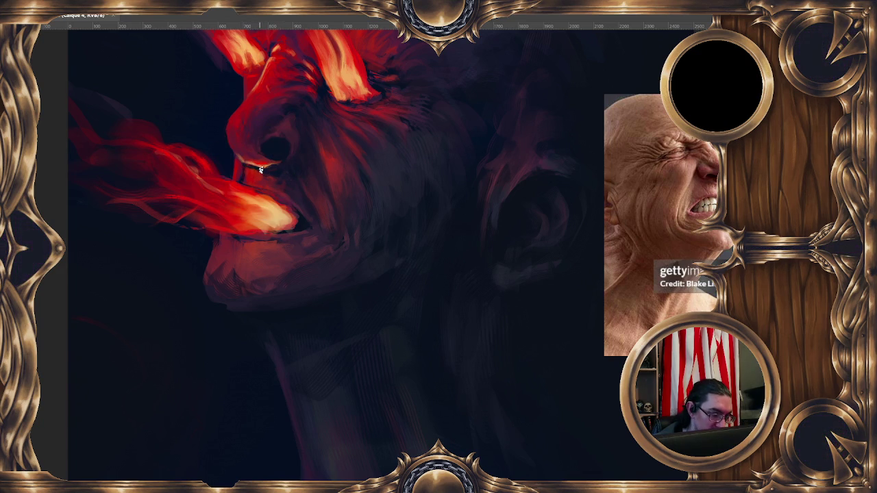
pyautogui.keyDown('ctrl'); pyautogui.click(261, 170); pyautogui.keyUp('ctrl')
pyautogui.moveTo(271, 145); pyautogui.dragTo(263, 168)
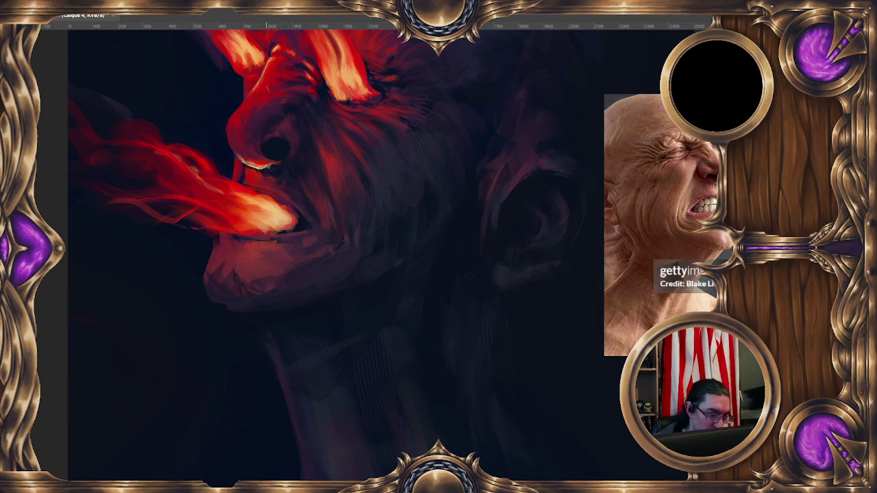
pyautogui.keyDown('ctrl'); pyautogui.click(263, 171); pyautogui.keyUp('ctrl')
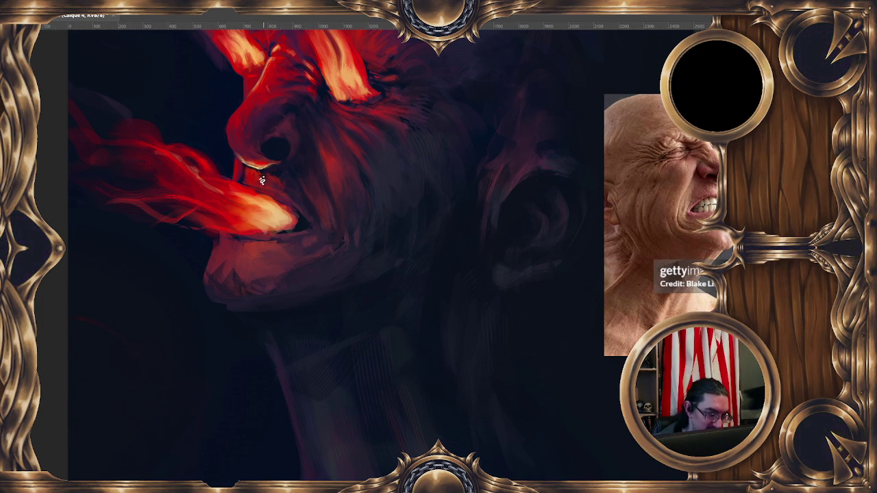
pyautogui.keyDown('alt'); pyautogui.click(244, 172); pyautogui.keyUp('alt')
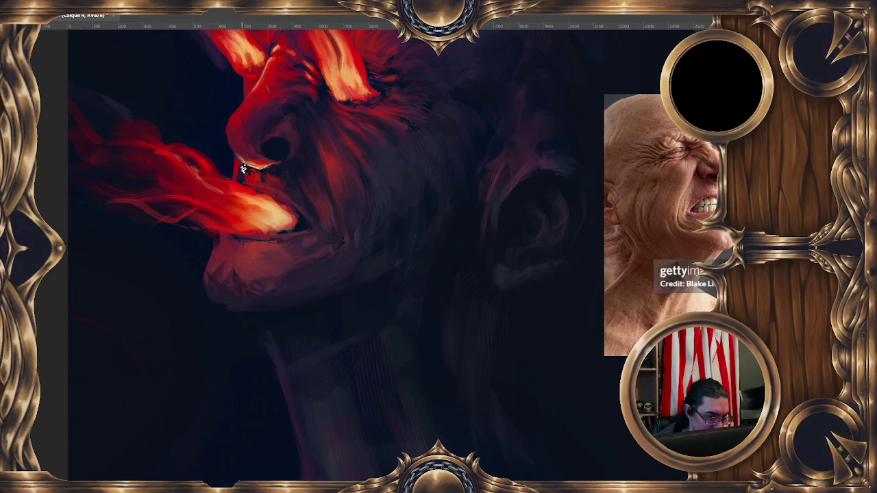
pyautogui.press('-')
pyautogui.press('-')
pyautogui.press('-')
pyautogui.hotkey('ctrl', '+')
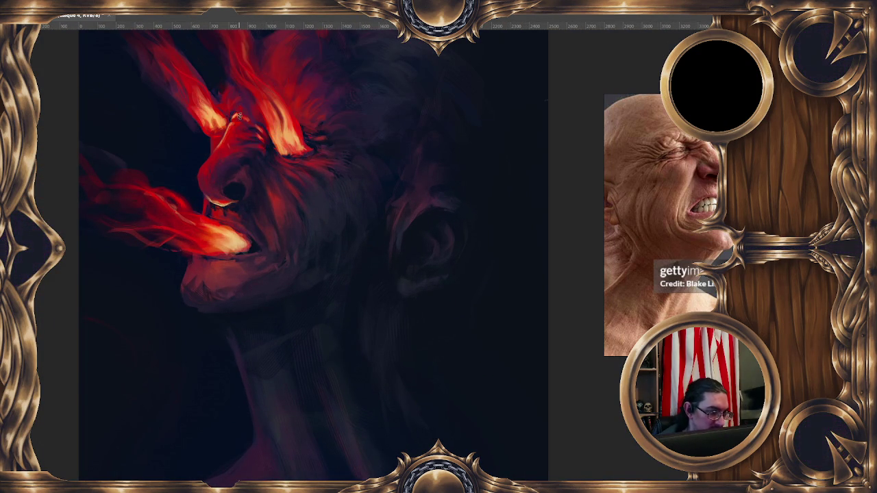
# Set the foreground colour to violet #380898.
pyautogui.press('F6')
pyautogui.moveTo(374, 190); pyautogui.dragTo(373, 183)
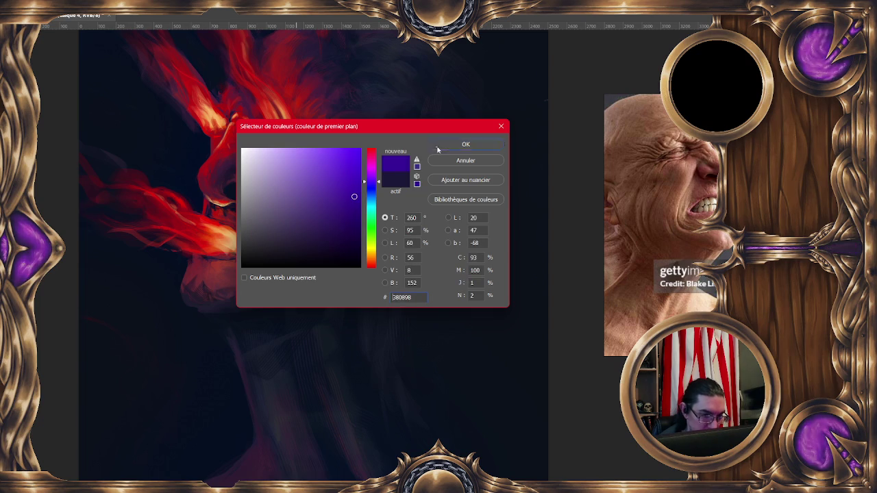
pyautogui.press('Return')
pyautogui.hotkey('ctrl', '-')
pyautogui.hotkey('ctrl', '-')
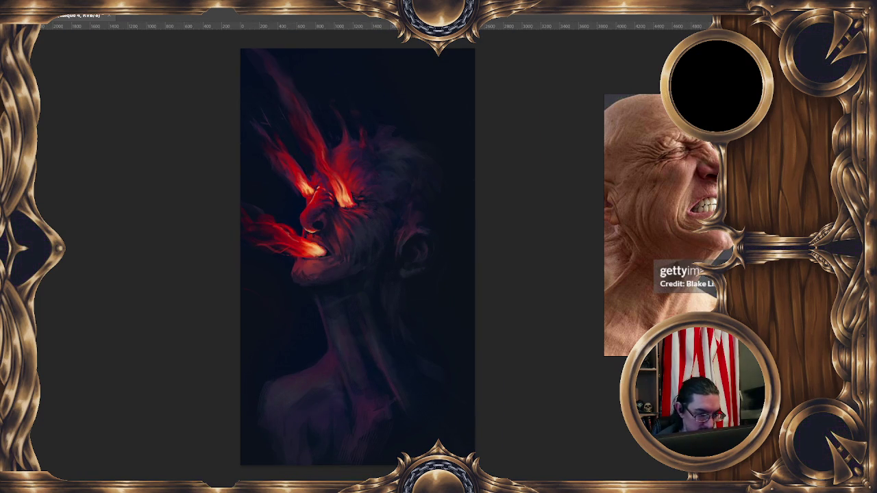
# Add a new empty layer named Calque 5.
pyautogui.hotkey('ctrl', 'shift', 'n')
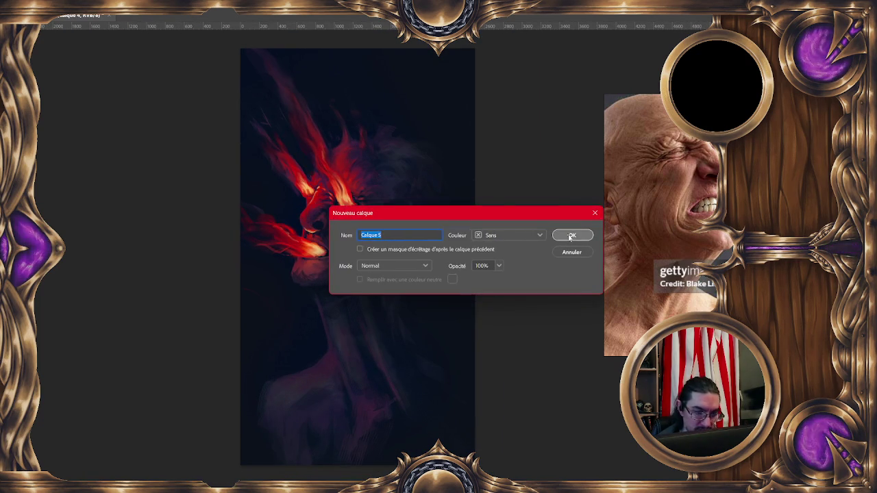
pyautogui.click(573, 235)
pyautogui.hotkey('ctrl', '+')
pyautogui.hotkey('ctrl', '+')
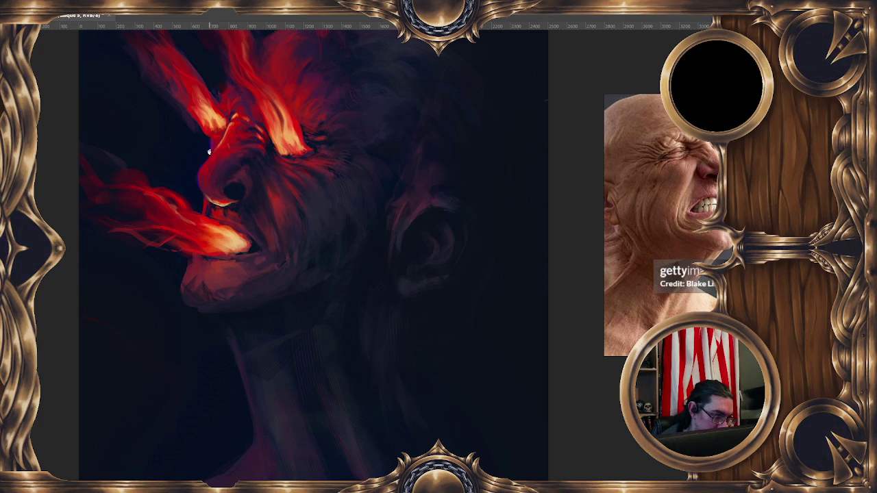
# Step through History versions to compare the red glow over the hair and forehead.
pyautogui.hotkey('ctrl', 'z')
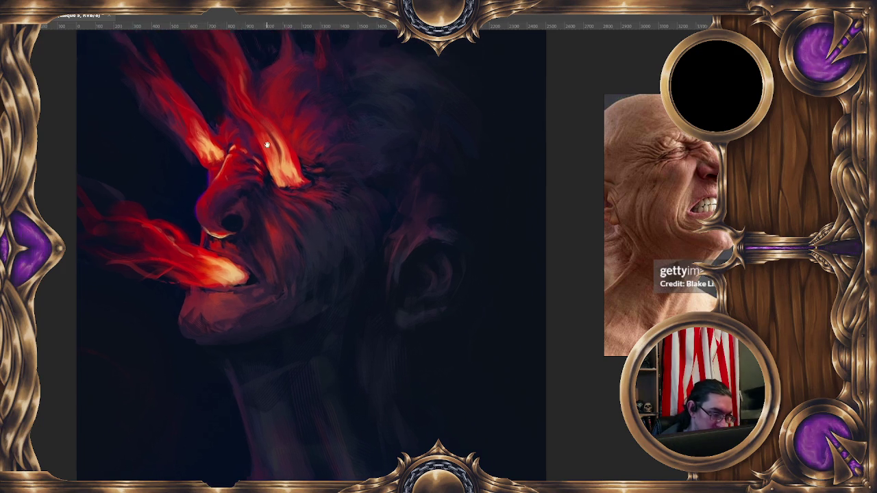
pyautogui.moveTo(296, 318); pyautogui.dragTo(306, 236)
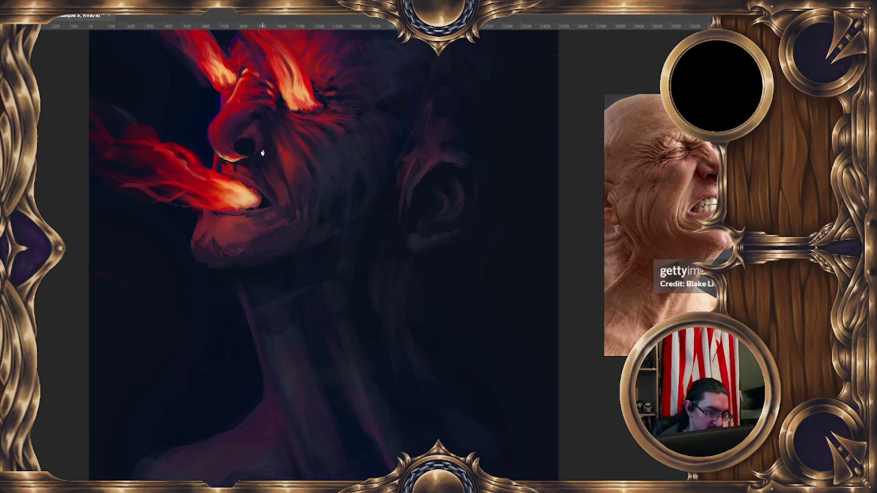
pyautogui.scroll(-1, 349, 240)
pyautogui.scroll(-2, 399, 210)
pyautogui.scroll(-3, 213, 179)
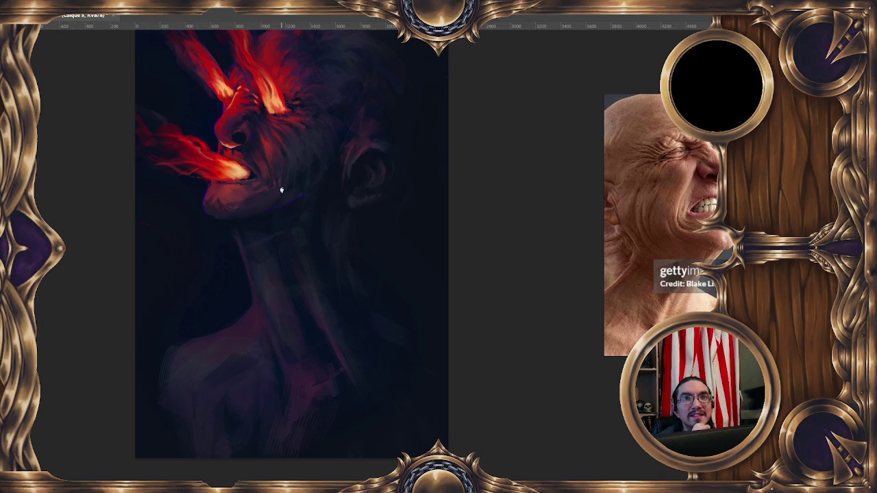
pyautogui.moveTo(364, 210); pyautogui.dragTo(358, 217)
pyautogui.hotkey('ctrl', 'z')
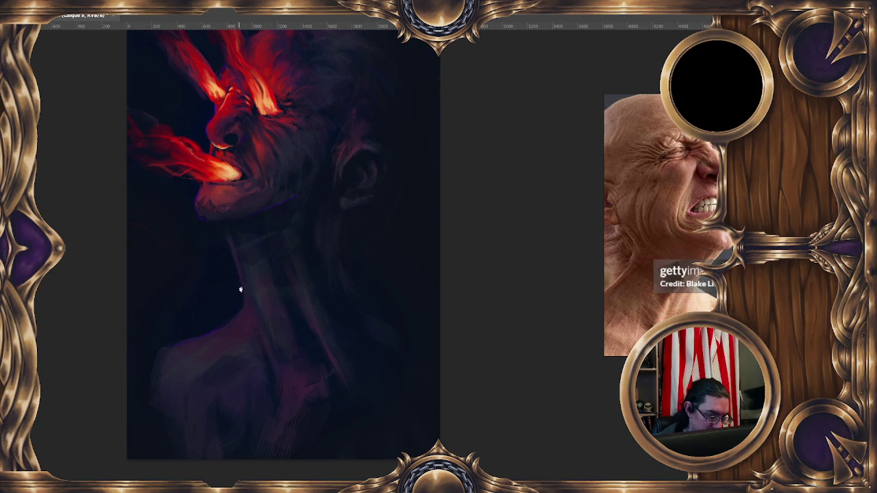
pyautogui.hotkey('ctrl', 'z')
pyautogui.hotkey('ctrl', 'z')
pyautogui.hotkey('ctrl', 'z')
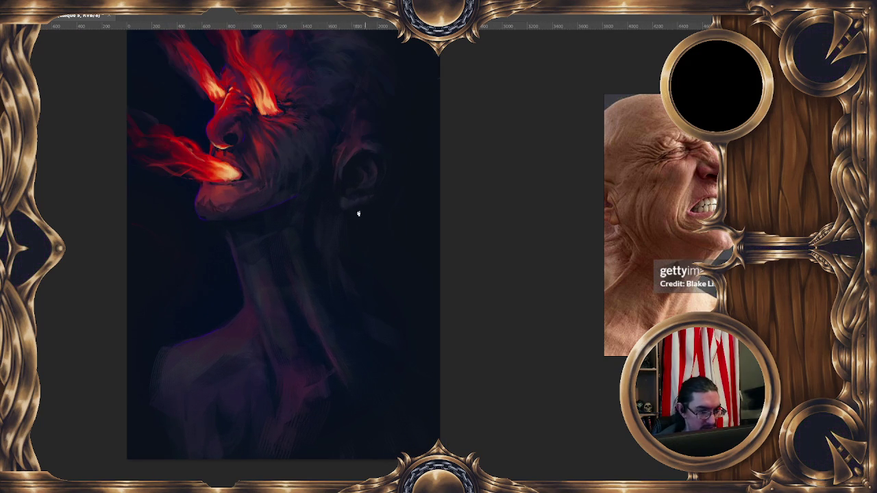
pyautogui.hotkey('ctrl', 'z')
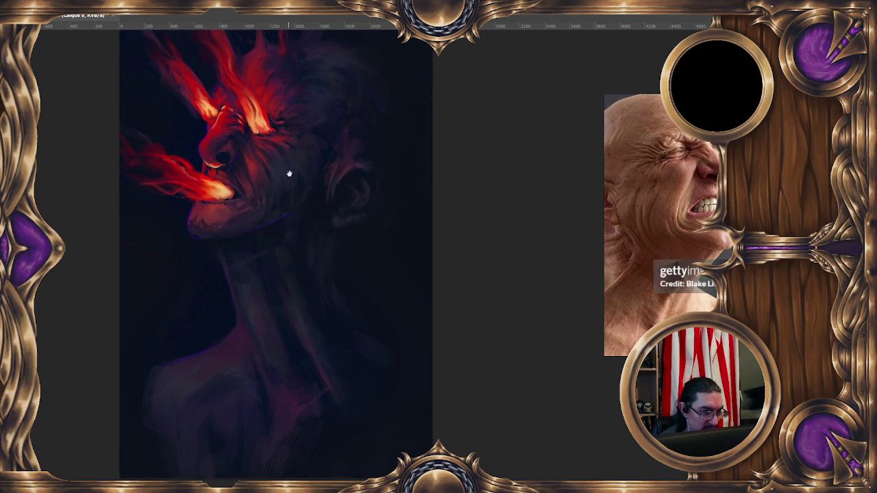
pyautogui.hotkey('ctrl', 'z')
pyautogui.hotkey('ctrl', 'z')
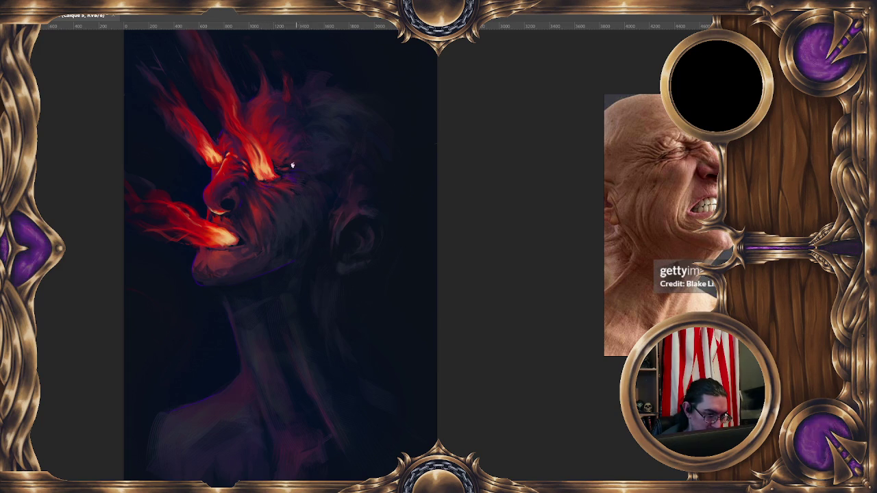
pyautogui.moveTo(386, 125); pyautogui.dragTo(370, 84)
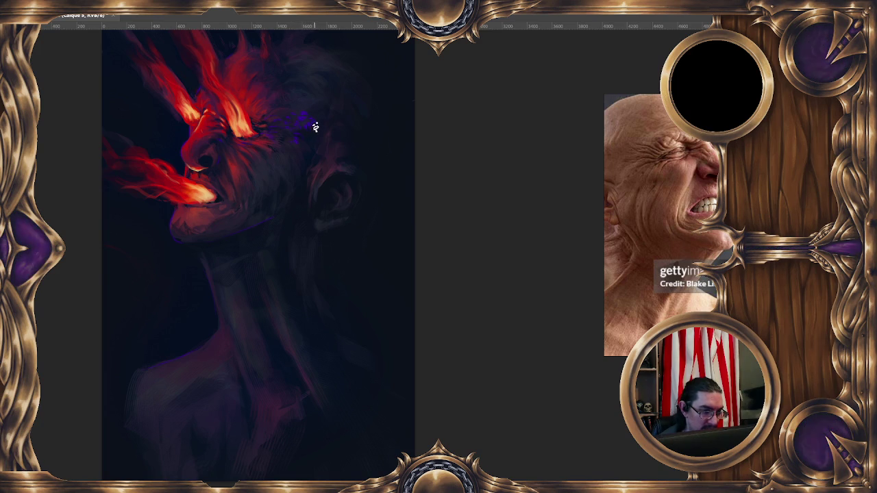
pyautogui.press('-')
pyautogui.press('-')
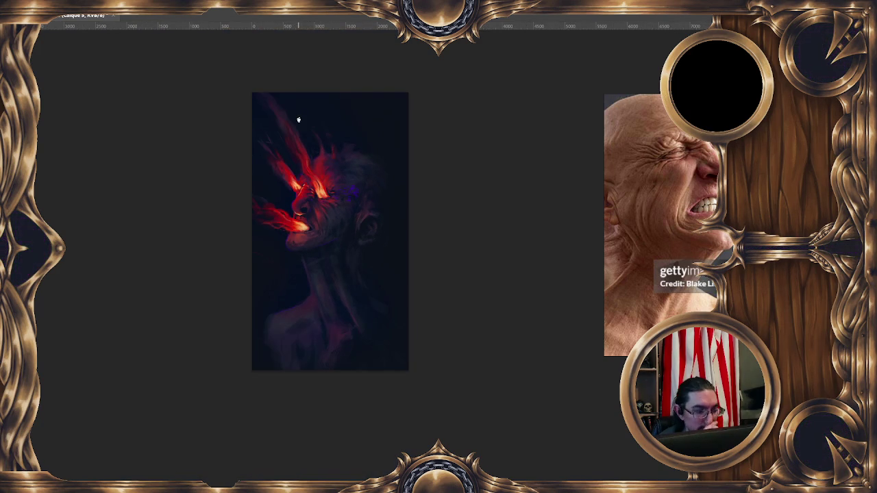
# Flip the canvas horizontally so the face points right.
pyautogui.press('+')
pyautogui.press('+')
pyautogui.moveTo(215, 239); pyautogui.dragTo(252, 181)
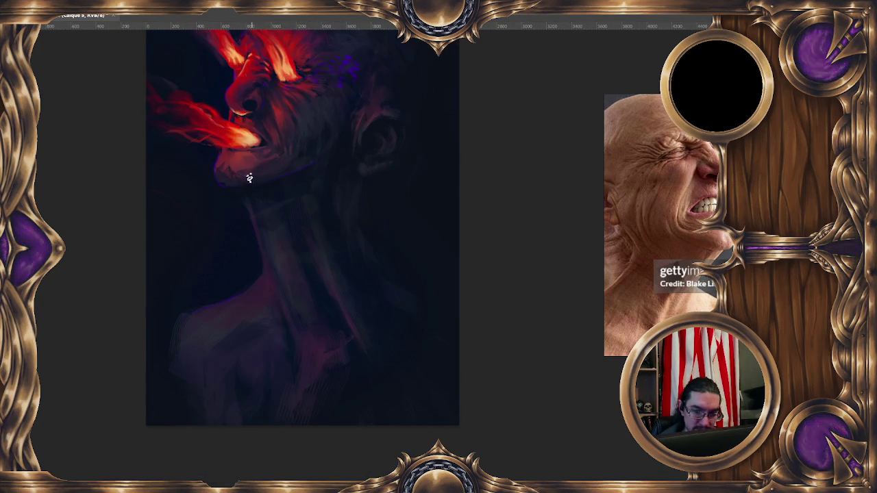
pyautogui.moveTo(218, 205); pyautogui.dragTo(220, 153)
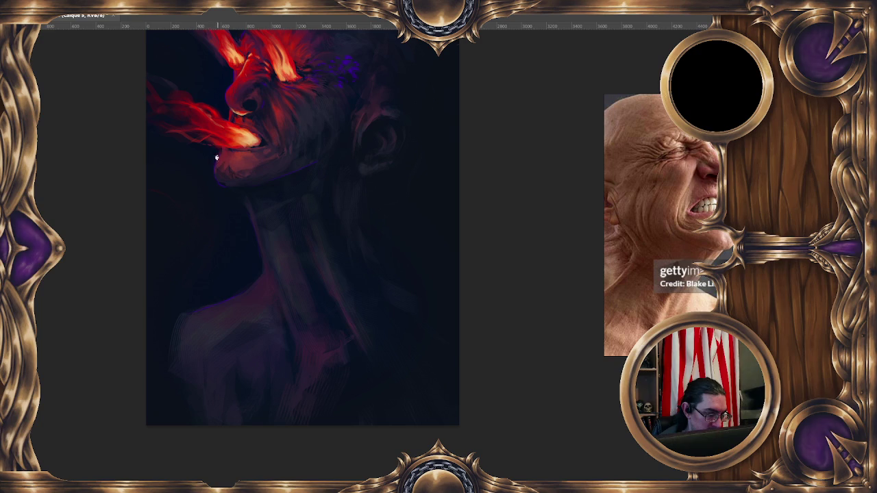
pyautogui.press('-')
pyautogui.moveTo(250, 183); pyautogui.dragTo(246, 180)
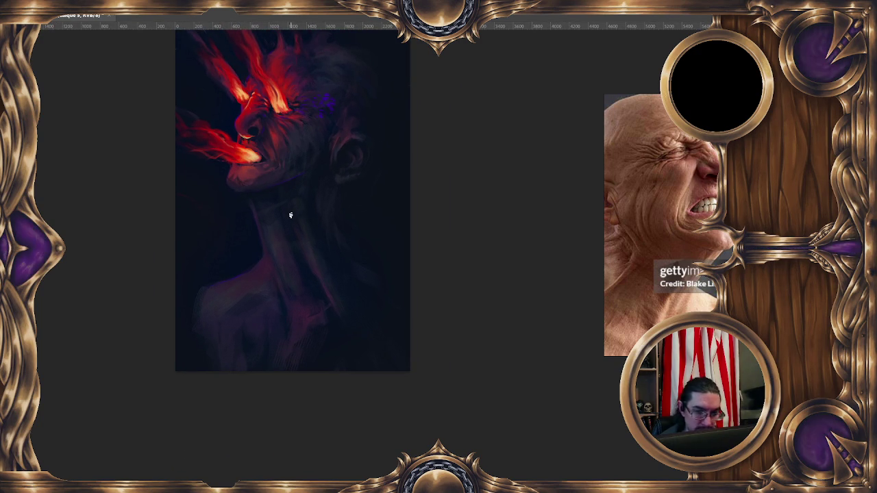
pyautogui.moveTo(445, 239)
pyautogui.mouseDown()
pyautogui.moveTo(437, 252)
pyautogui.moveTo(209, 225)
pyautogui.mouseUp()
pyautogui.press('m')
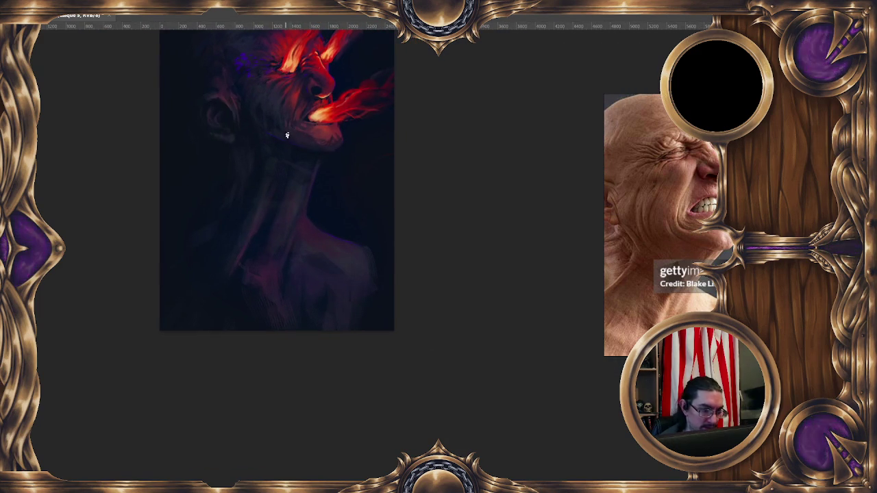
# Set a medium brush size and paste a new side-profile reference photo.
pyautogui.press(']')
pyautogui.press(']')
pyautogui.press(']')
pyautogui.press('[')
pyautogui.press('[')
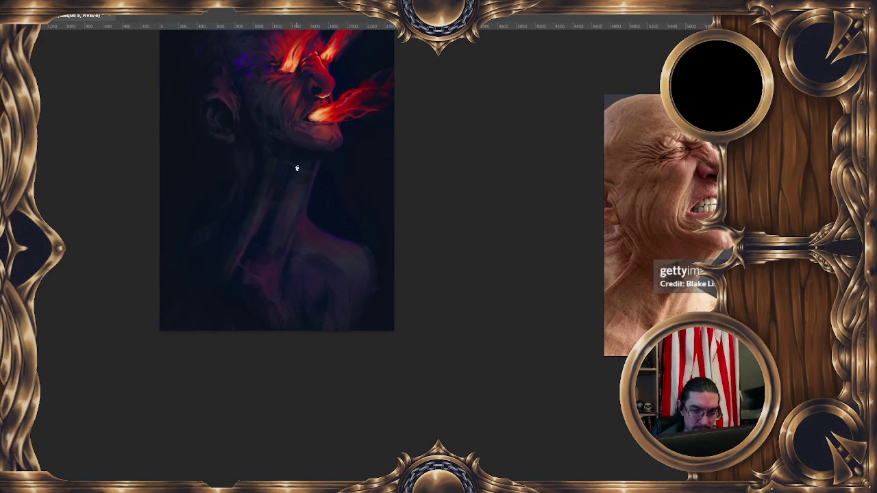
pyautogui.hotkey('ctrl', 'v')
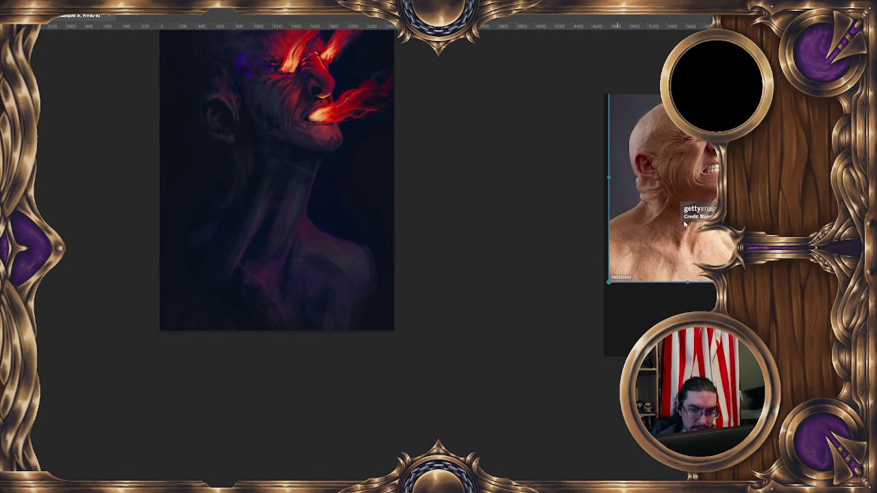
# Adjust brush size and opacity and paint taller red flame strokes above the eyes.
pyautogui.keyDown('alt'); pyautogui.rightClick(257, 178); pyautogui.keyUp('alt')
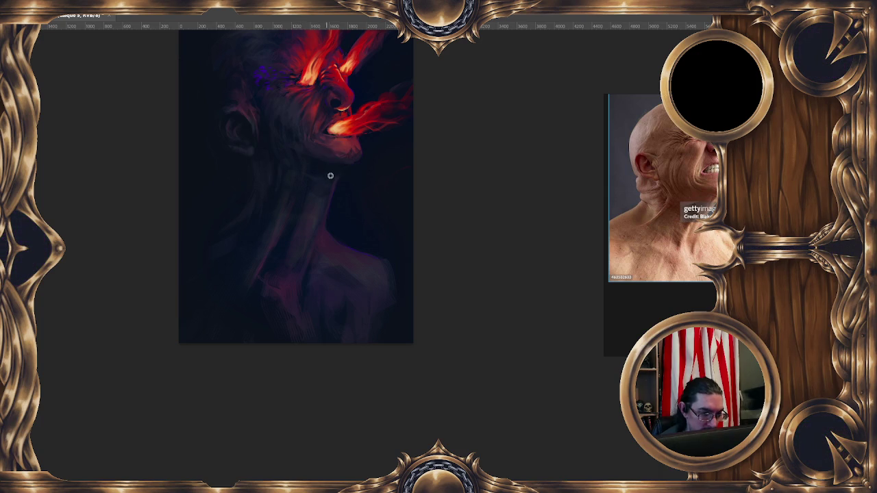
pyautogui.moveTo(315, 143); pyautogui.dragTo(304, 137)
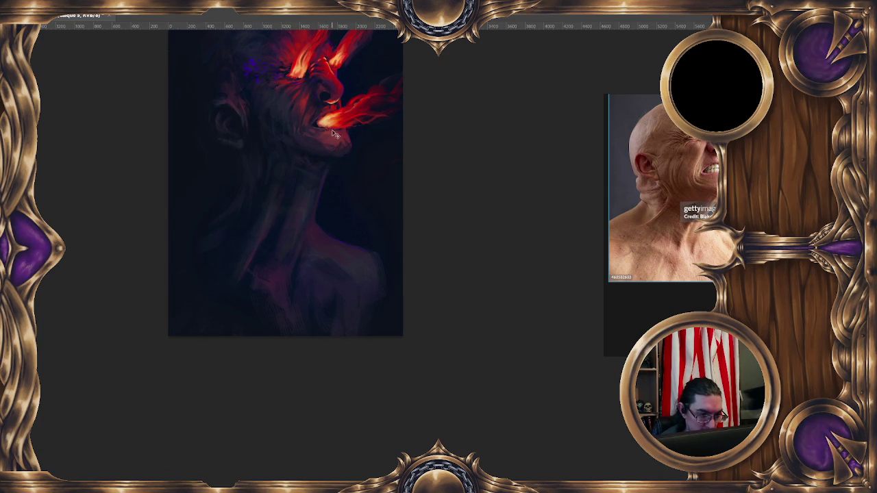
pyautogui.press('b')
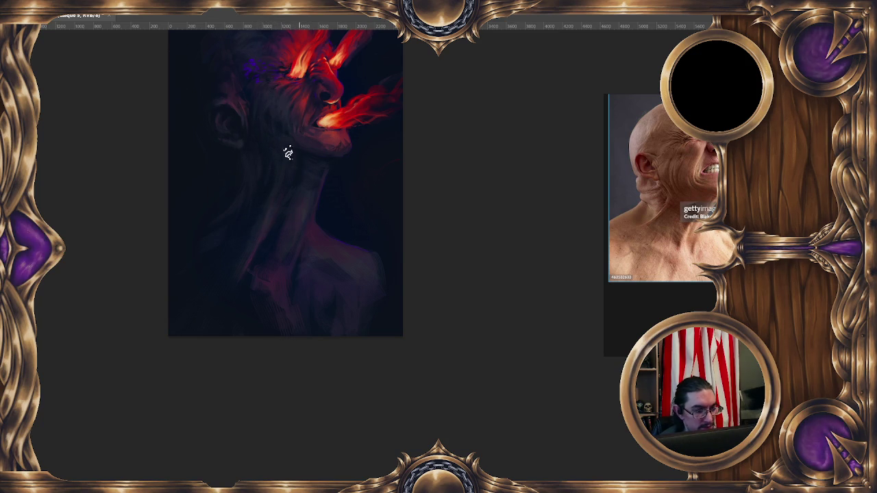
pyautogui.moveTo(306, 146); pyautogui.dragTo(263, 177)
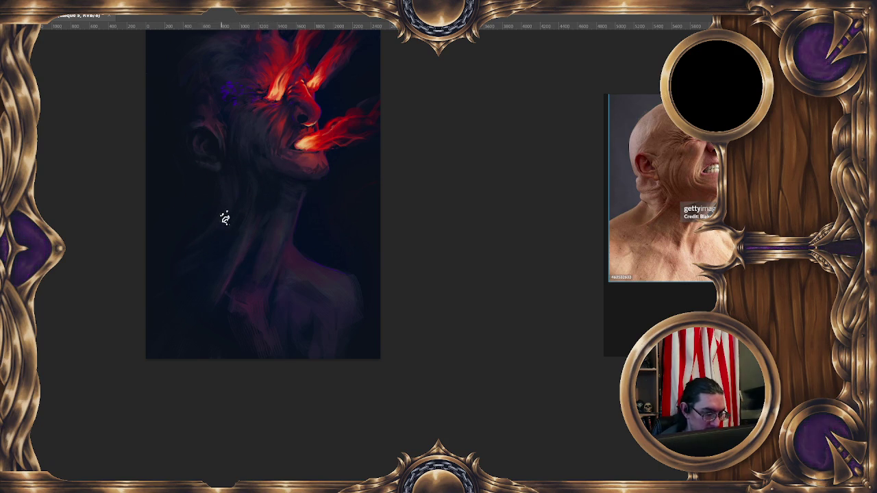
pyautogui.moveTo(318, 133); pyautogui.dragTo(315, 159)
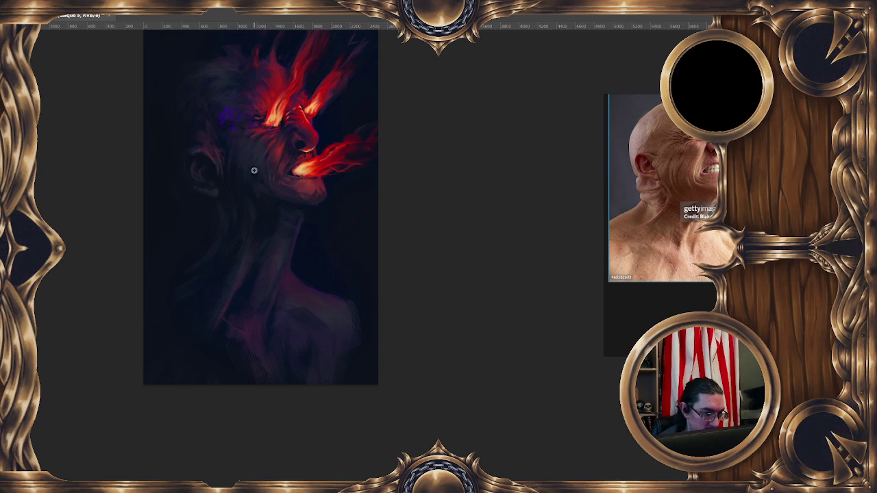
pyautogui.moveTo(273, 146); pyautogui.dragTo(287, 167)
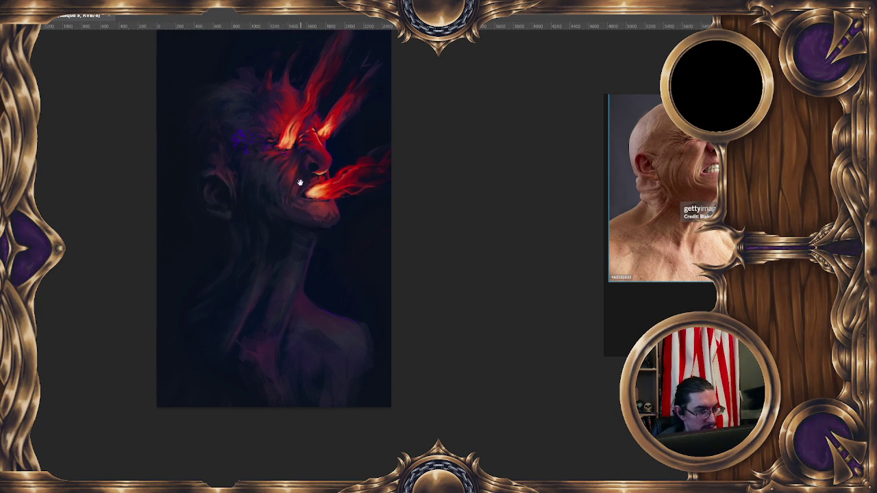
pyautogui.moveTo(285, 200); pyautogui.dragTo(341, 200)
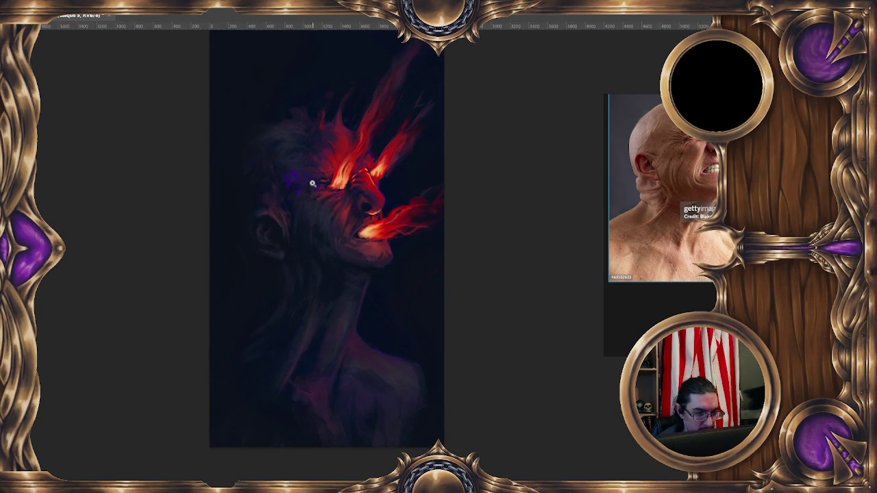
# Add a new layer and paint violet spark strokes around the temple and far eye.
pyautogui.scroll(2, 402, 202)
pyautogui.hotkey('ctrl', 'shift', 'alt', 'n')
pyautogui.hotkey('ctrl', 'shift', 'n')
pyautogui.press('Return')
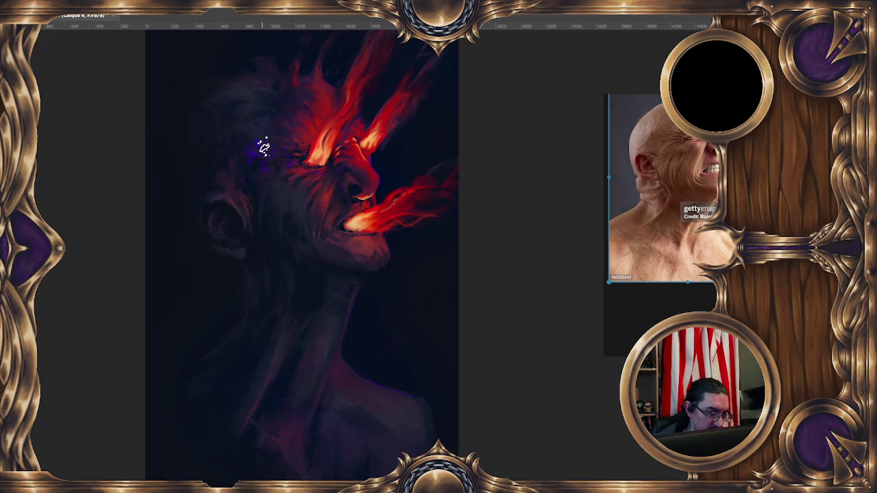
pyautogui.moveTo(255, 129); pyautogui.dragTo(245, 141)
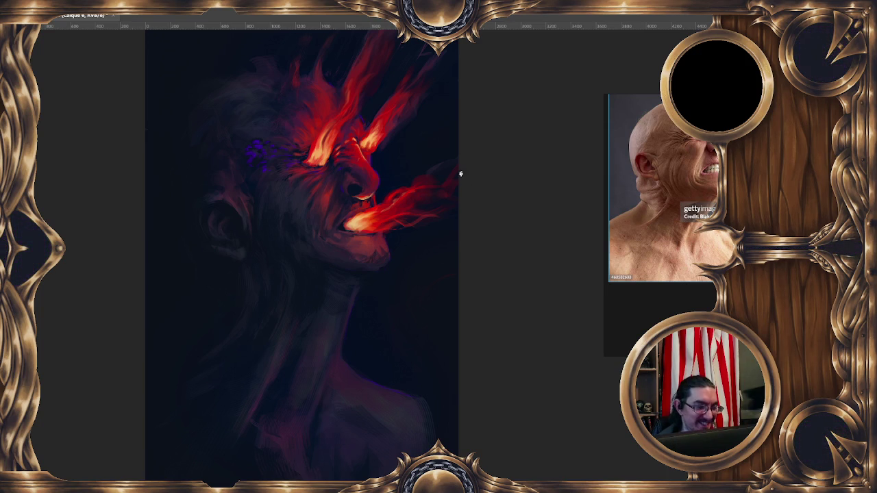
pyautogui.moveTo(265, 167); pyautogui.dragTo(279, 150)
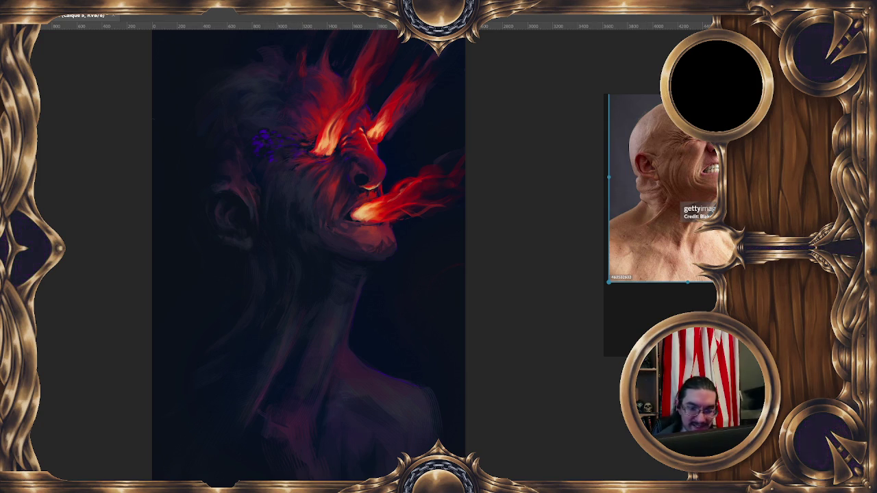
# Pick deep violet 380898, shrink the brush to 12 px and paint finer specks.
pyautogui.hotkey('alt', 'shift', 'c')
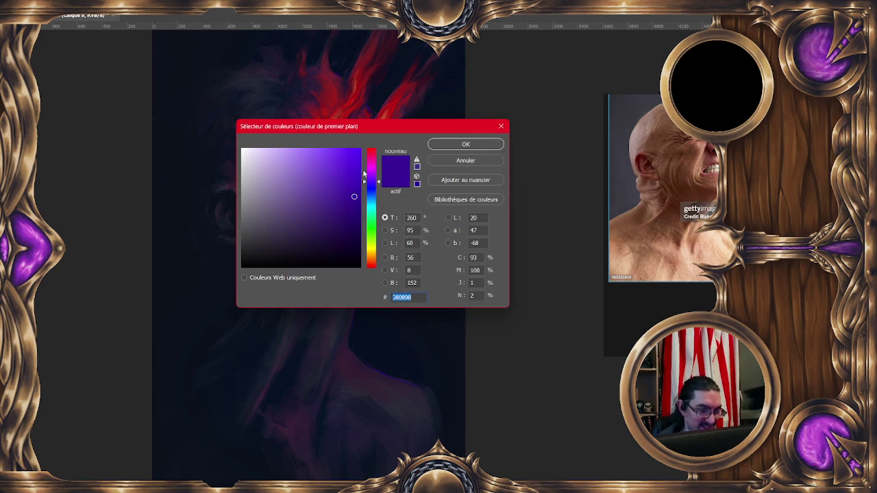
pyautogui.click(461, 144)
pyautogui.moveTo(297, 145); pyautogui.dragTo(296, 142)
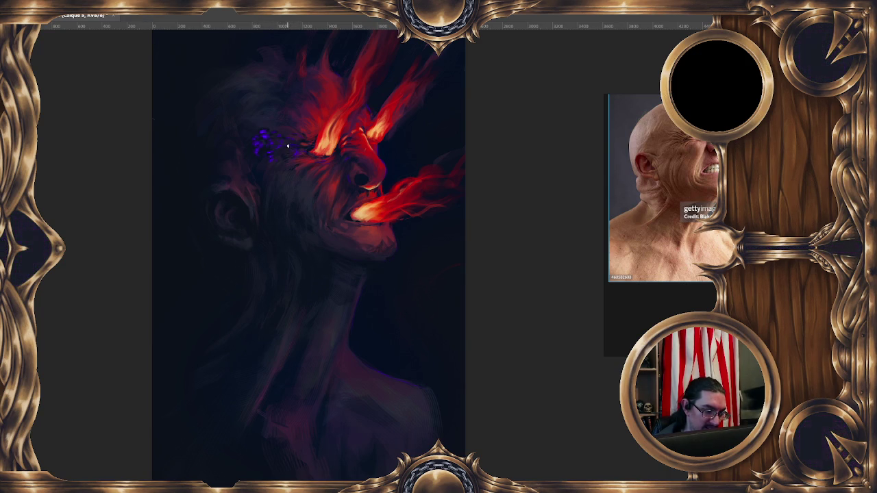
pyautogui.scroll(-1, 339, 210)
# Paint red and orange flame streams from the eyes and mouth, then zoom in.
pyautogui.scroll(-2, 376, 222)
pyautogui.scroll(-2, 328, 221)
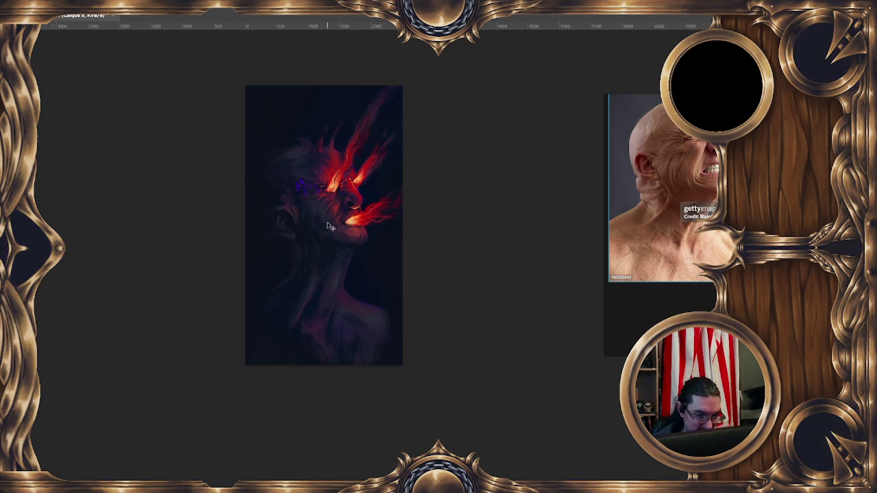
pyautogui.scroll(1, 328, 227)
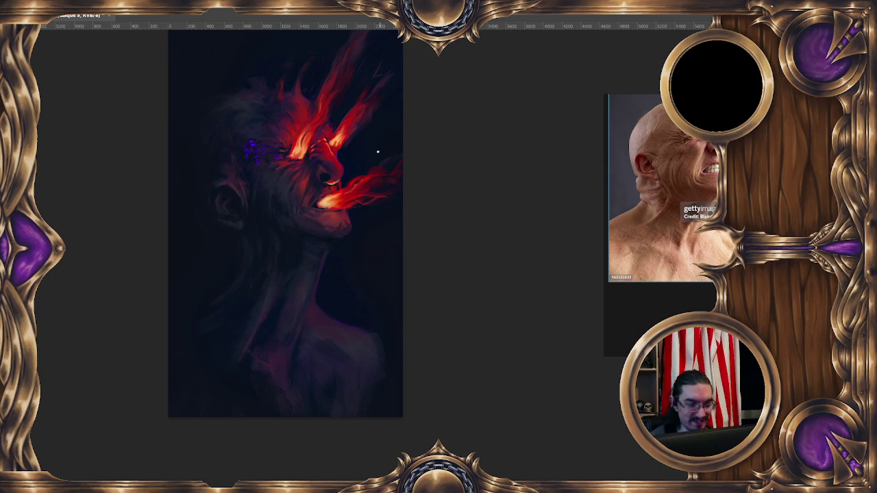
pyautogui.hotkey('ctrl', '+')
pyautogui.scroll(2, 315, 158)
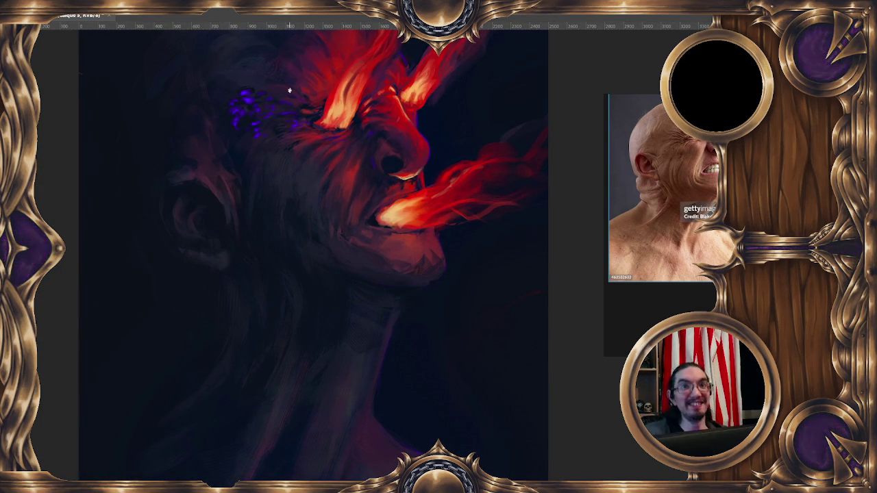
pyautogui.moveTo(289, 90); pyautogui.dragTo(325, 104)
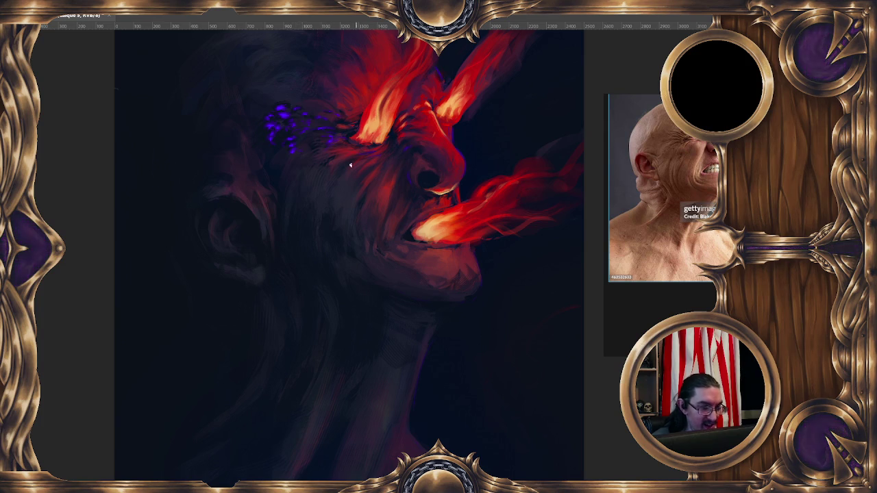
pyautogui.hscroll(2, 346, 191)
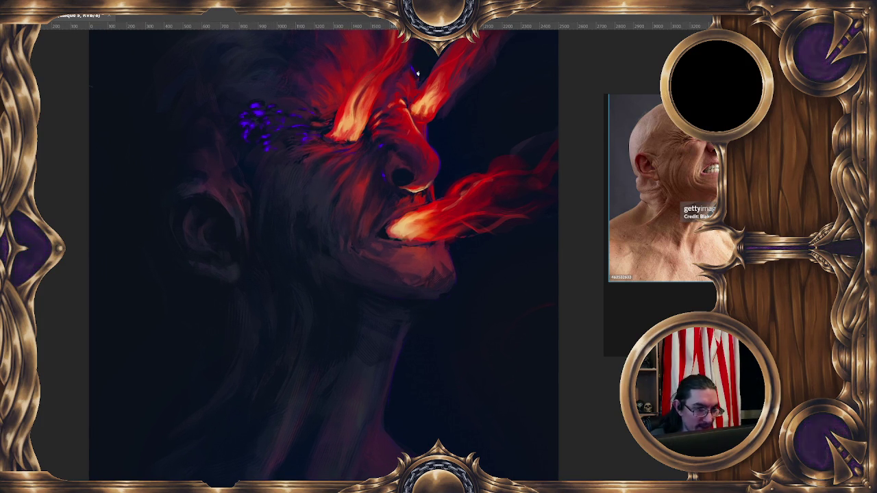
pyautogui.moveTo(312, 172); pyautogui.dragTo(344, 182)
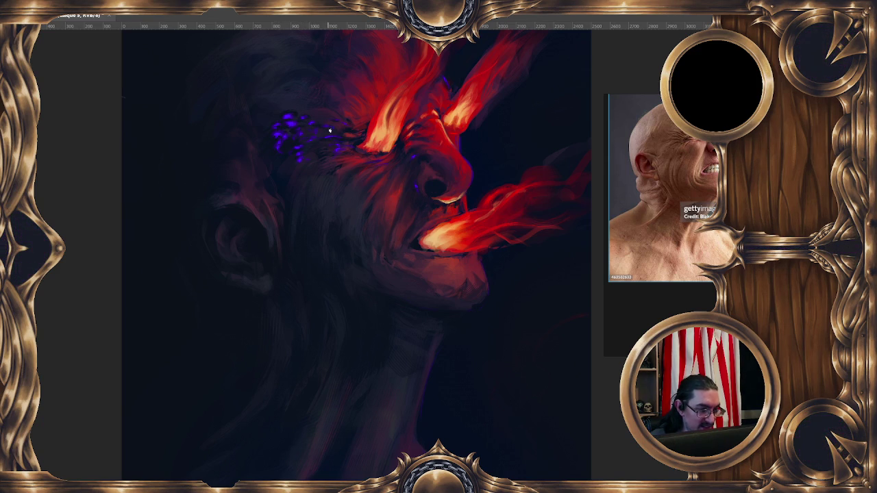
pyautogui.hotkey('shift', 'c')
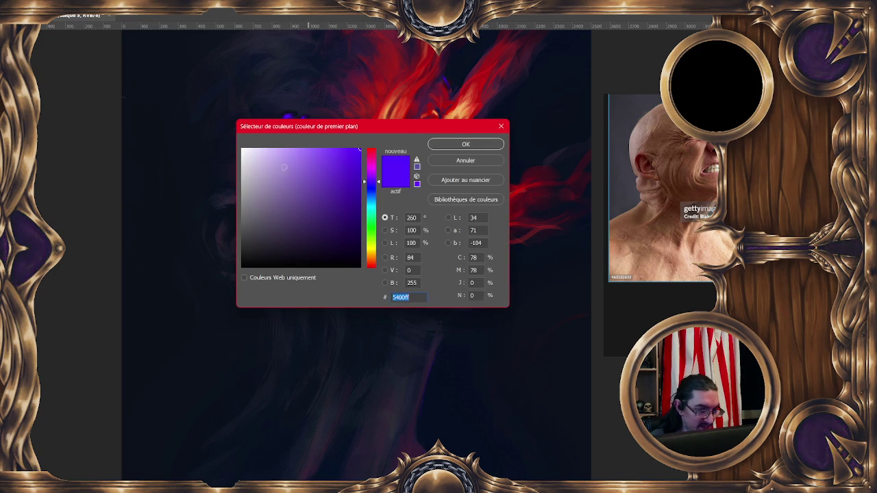
# Set the foreground colour to the lighter purple 8c53ff.
pyautogui.moveTo(287, 166); pyautogui.dragTo(274, 143)
pyautogui.click(440, 145)
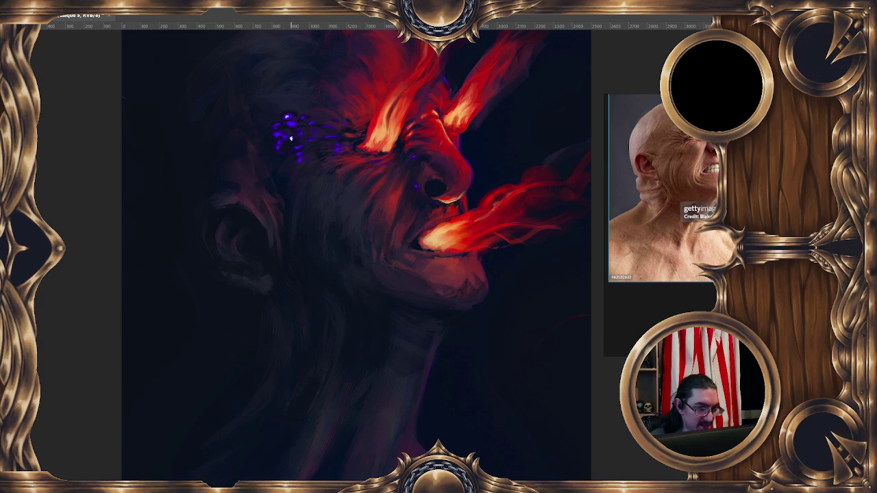
pyautogui.press('c')
pyautogui.moveTo(315, 168); pyautogui.dragTo(321, 148)
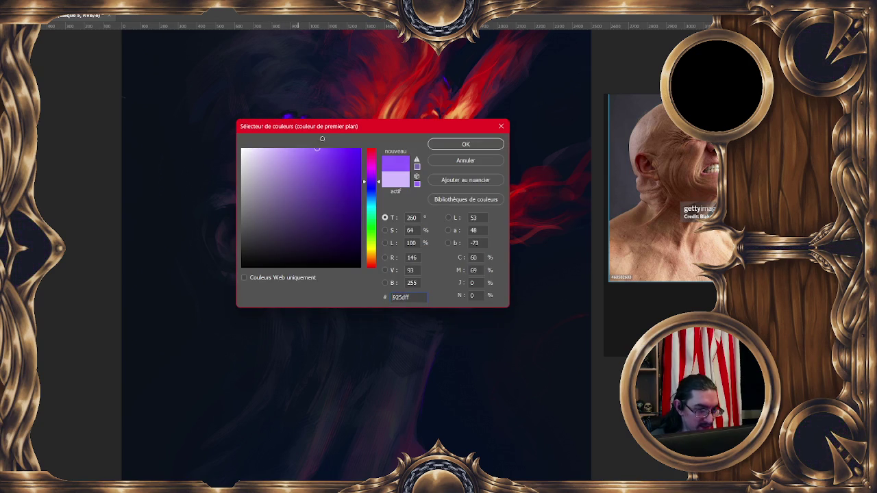
pyautogui.click(376, 191)
pyautogui.click(465, 144)
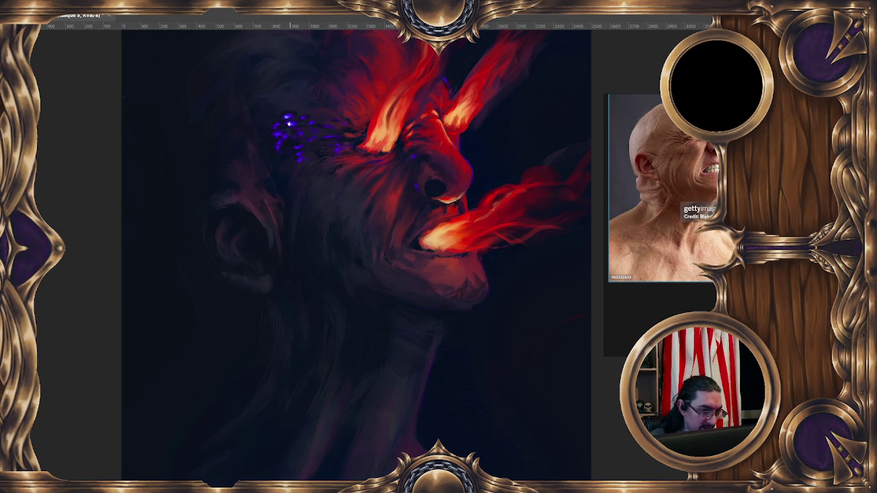
# Switch to the Sampled Brush 1 571 texture brush and zoom in on the eye.
pyautogui.rightClick(303, 117)
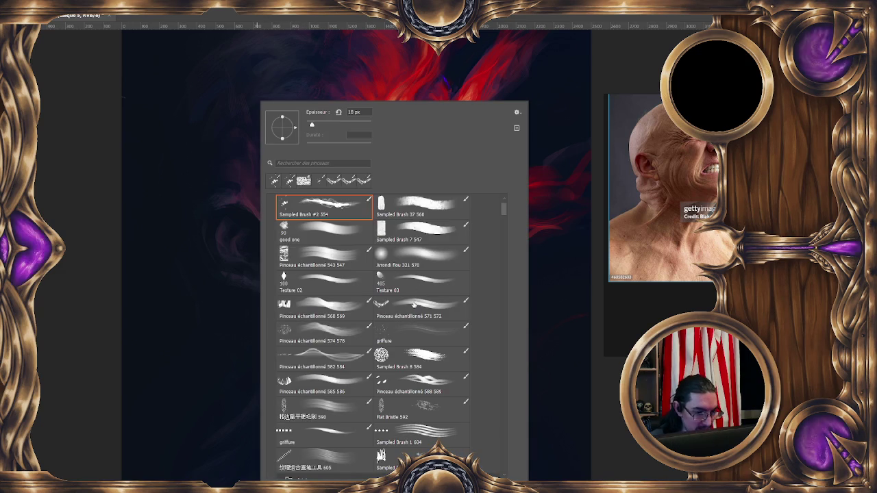
pyautogui.doubleClick(413, 304)
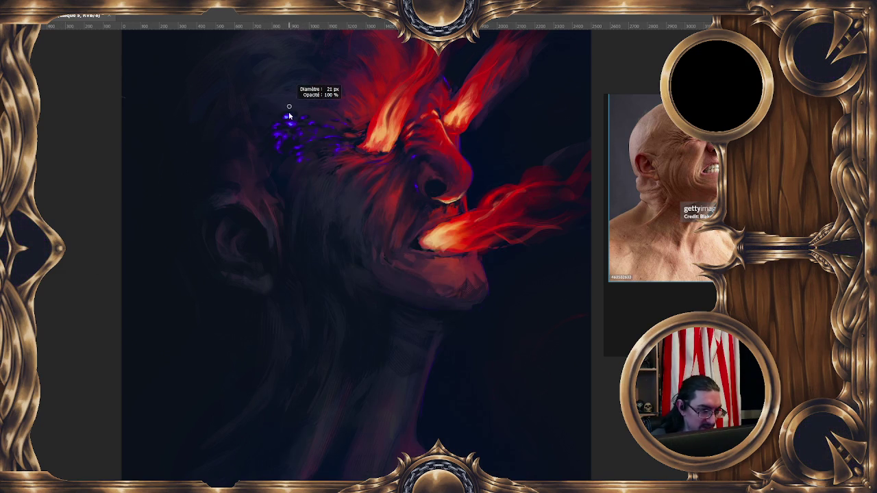
pyautogui.rightClick(290, 145)
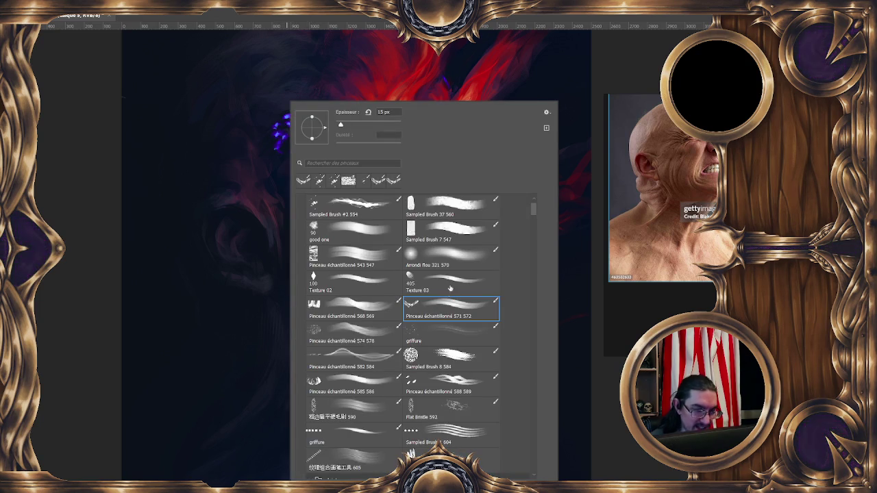
pyautogui.scroll(2, 541, 207)
pyautogui.click(448, 218)
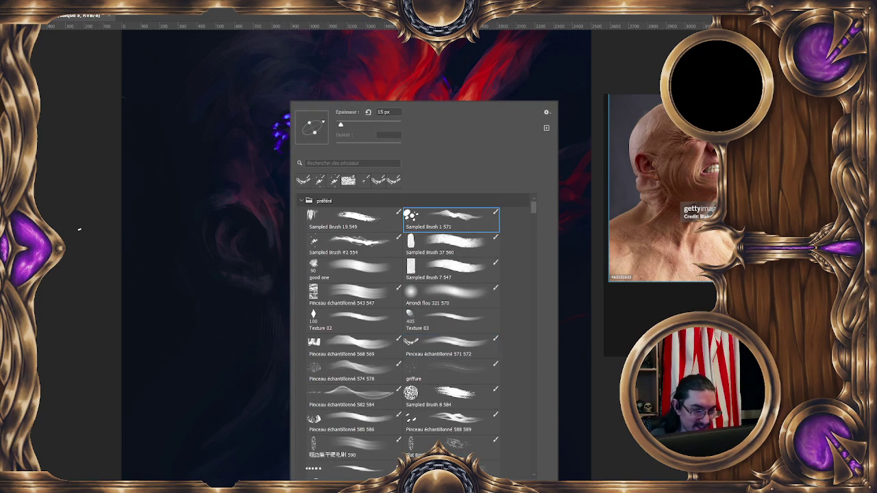
pyautogui.press('Return')
pyautogui.scroll(1, 332, 146)
pyautogui.scroll(1, 315, 130)
pyautogui.scroll(2, 298, 115)
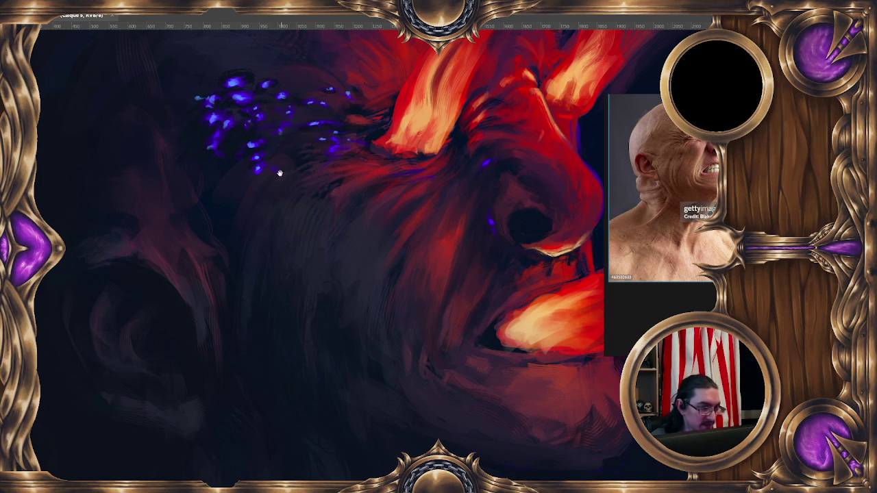
pyautogui.moveTo(242, 130); pyautogui.dragTo(284, 157)
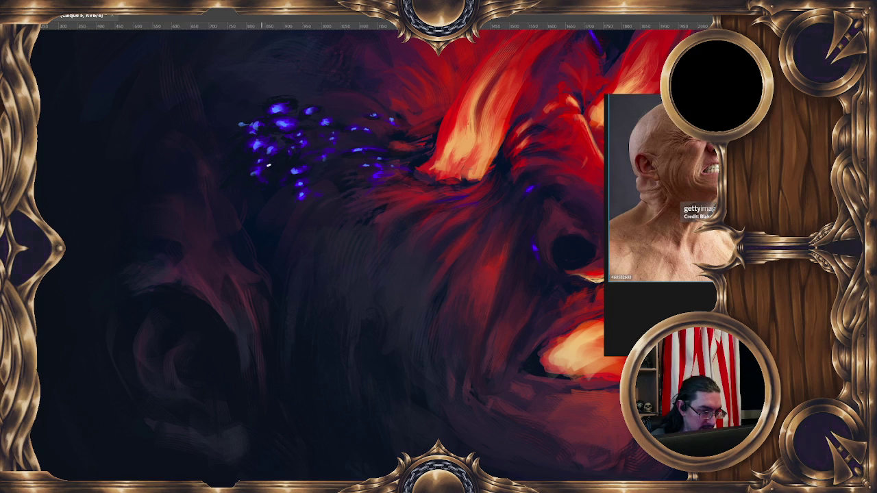
pyautogui.press('-')
pyautogui.press('-')
pyautogui.press('-')
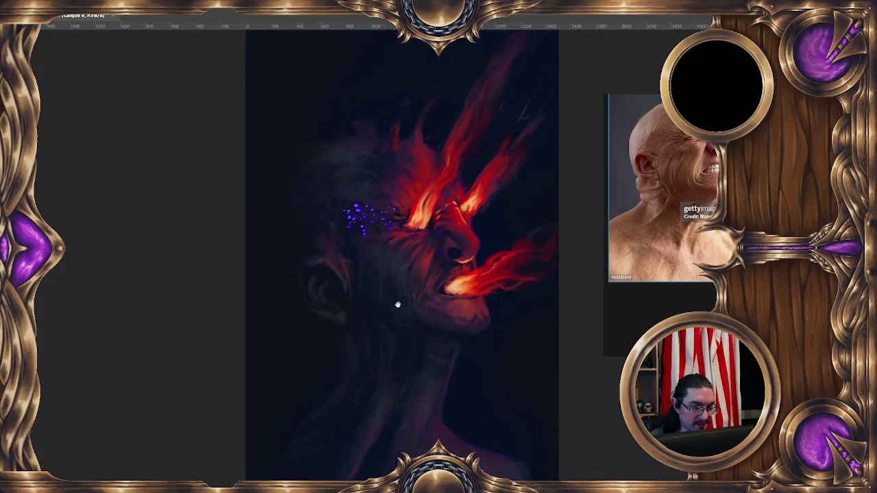
pyautogui.moveTo(410, 309); pyautogui.dragTo(317, 323)
pyautogui.press('+')
pyautogui.hotkey('ctrl', '+')
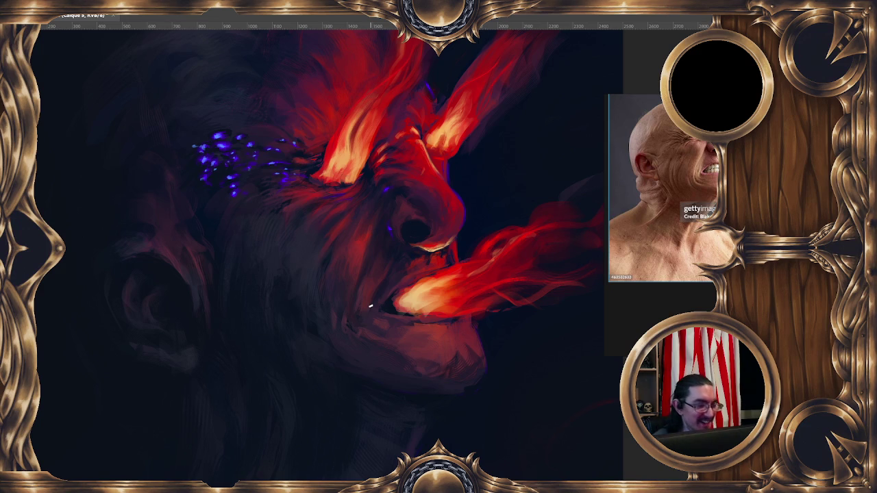
# Dab more purple speckles around the eye, then shift and tilt the view of the face.
pyautogui.moveTo(279, 170); pyautogui.dragTo(296, 164)
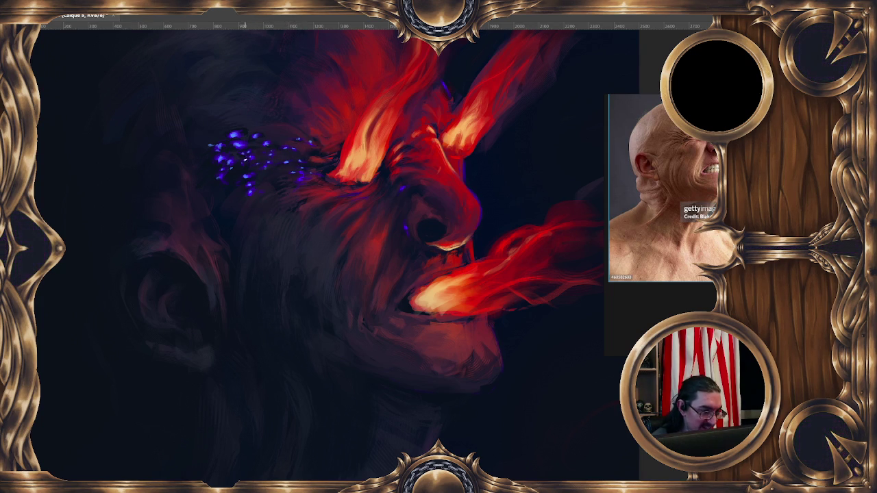
pyautogui.moveTo(324, 284)
pyautogui.mouseDown()
pyautogui.moveTo(356, 308)
pyautogui.moveTo(377, 294)
pyautogui.moveTo(345, 245)
pyautogui.moveTo(348, 255)
pyautogui.mouseUp()
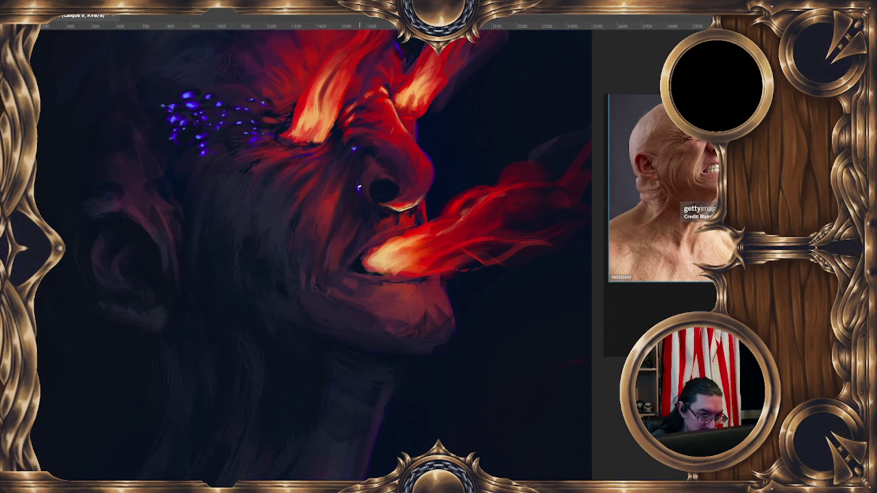
pyautogui.moveTo(348, 288); pyautogui.dragTo(357, 309)
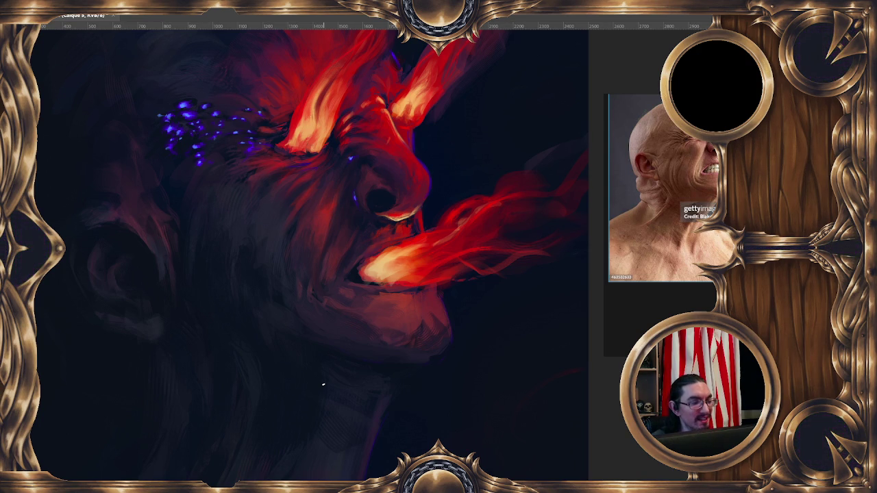
pyautogui.moveTo(207, 132); pyautogui.dragTo(296, 128)
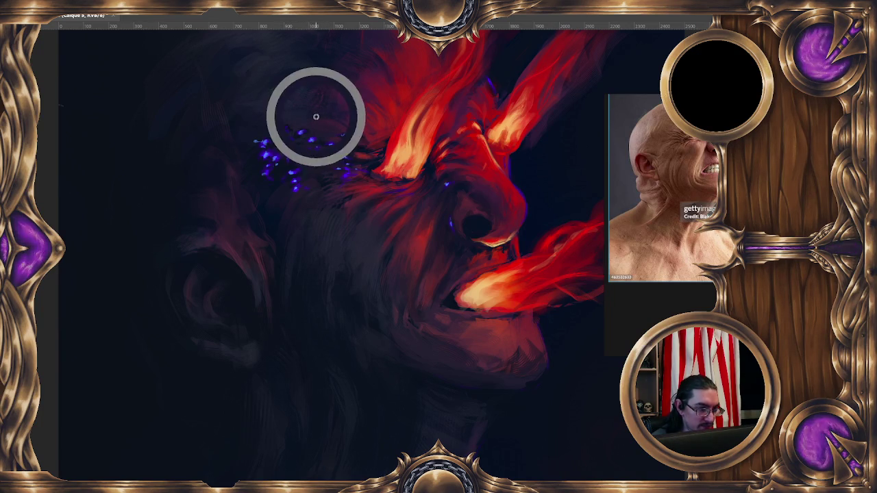
# Thicken and brighten the purple speckle cluster beside the flaming eyes, nudging the view as needed.
pyautogui.moveTo(316, 116); pyautogui.dragTo(327, 119)
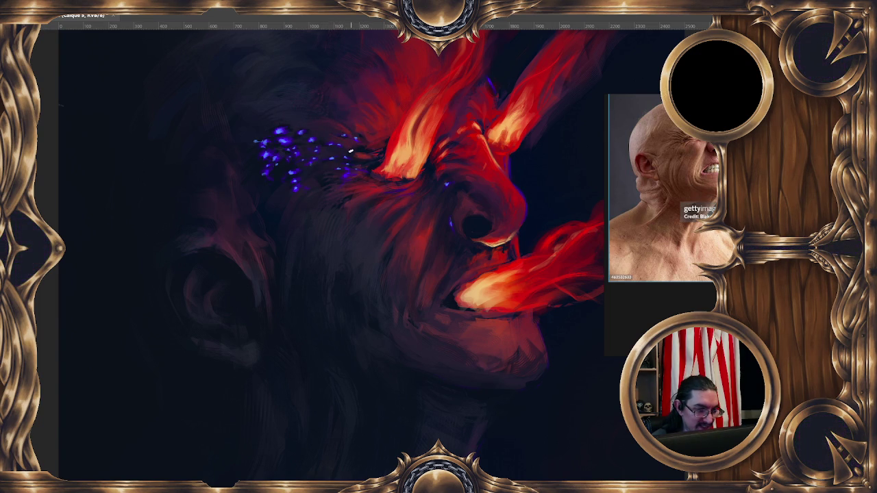
pyautogui.moveTo(408, 180); pyautogui.dragTo(383, 176)
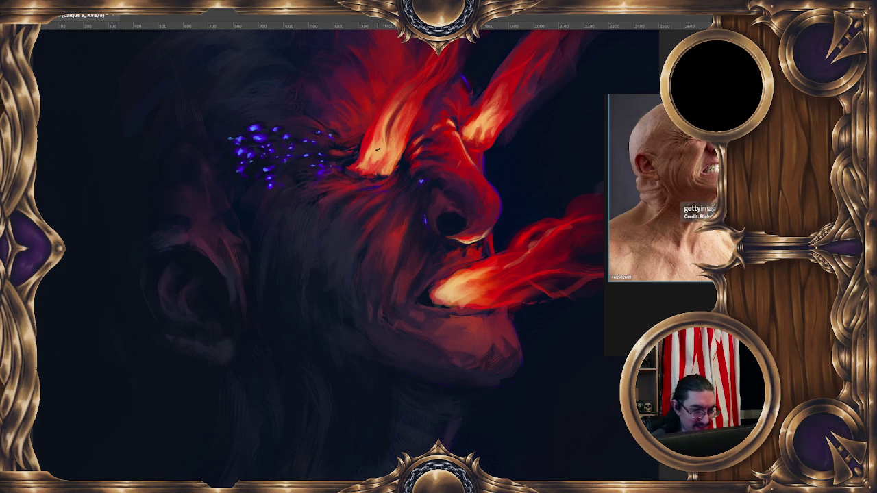
pyautogui.moveTo(376, 149); pyautogui.dragTo(368, 160)
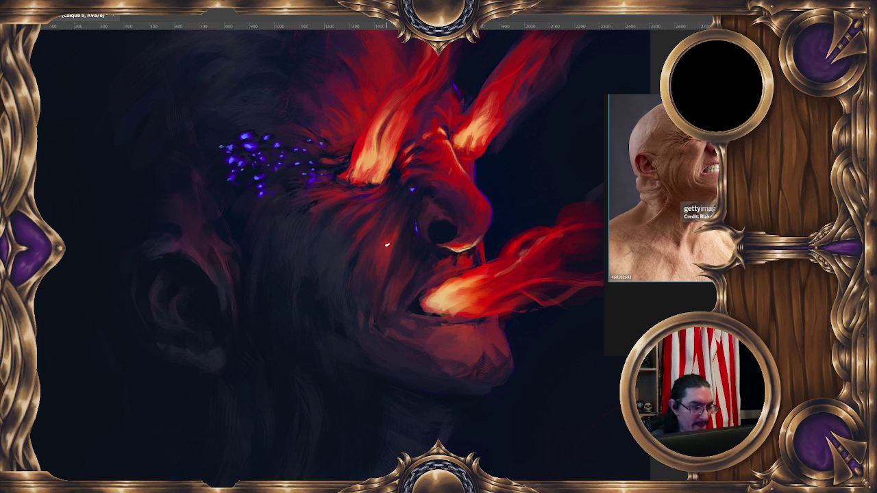
pyautogui.scroll(5, 339, 201)
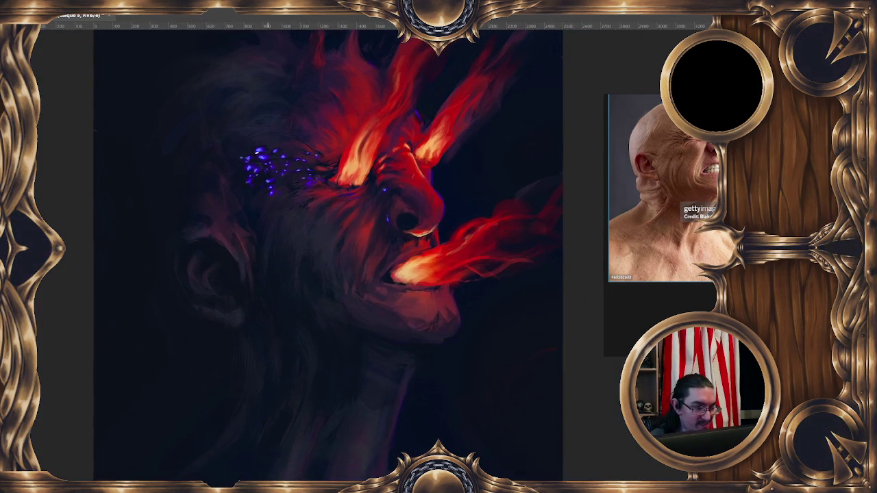
# Switch to the Pinceau échantillonné 571 572 brush and mirror the canvas view to check the portrait.
pyautogui.rightClick(229, 280)
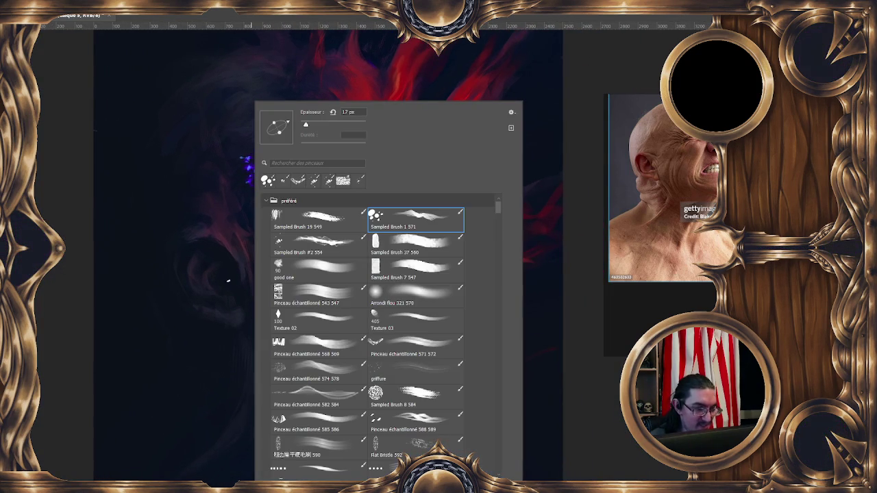
pyautogui.click(404, 342)
pyautogui.press('Return')
pyautogui.press('h')
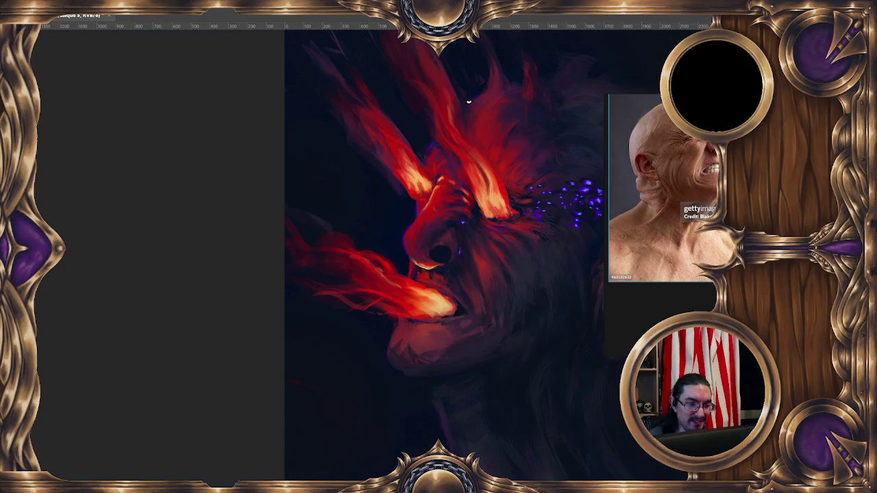
pyautogui.moveTo(474, 250); pyautogui.dragTo(204, 220)
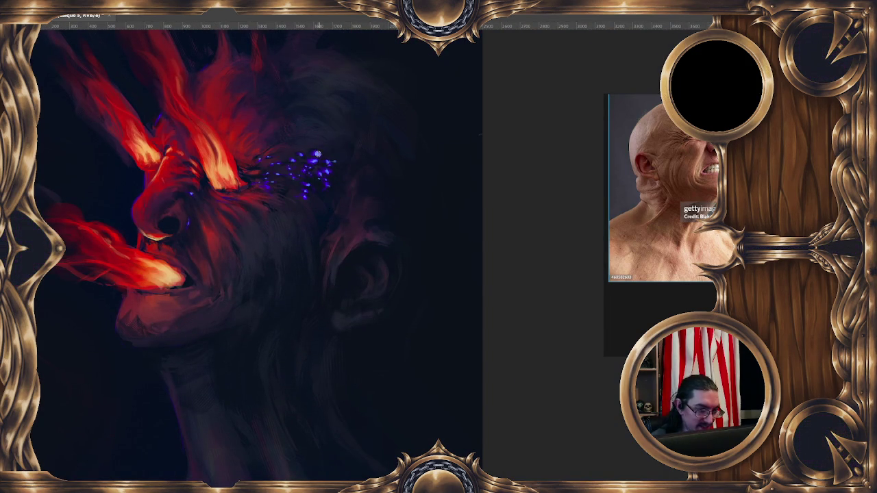
# Sample a colour from the painting, fit the whole image on screen, then zoom in on the face.
pyautogui.keyDown('ctrl'); pyautogui.click(331, 151); pyautogui.keyUp('ctrl')
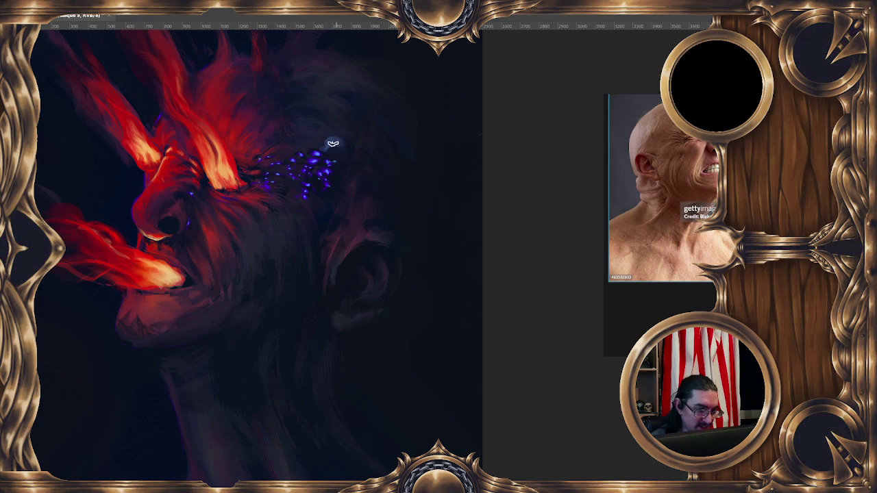
pyautogui.hotkey('alt', 'i')
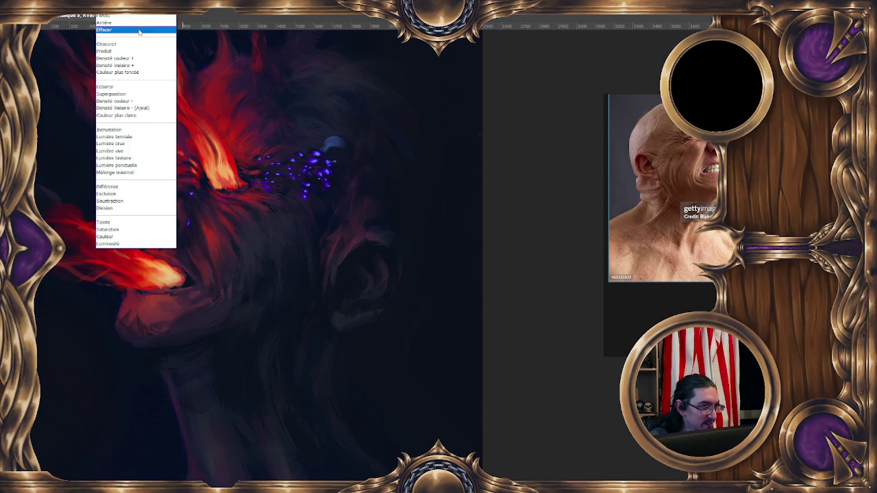
pyautogui.press('Escape')
pyautogui.moveTo(355, 132); pyautogui.dragTo(341, 141)
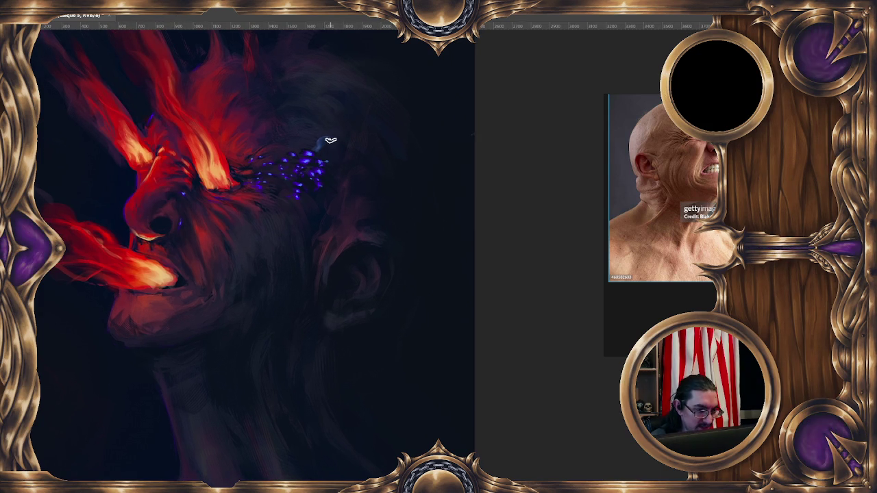
pyautogui.press('2')
pyautogui.scroll(2, 359, 291)
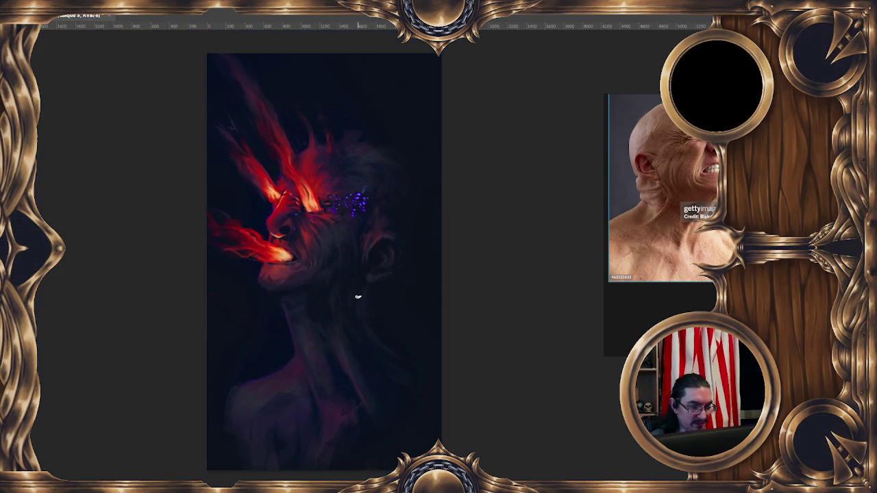
pyautogui.scroll(2, 359, 294)
pyautogui.scroll(3, 359, 295)
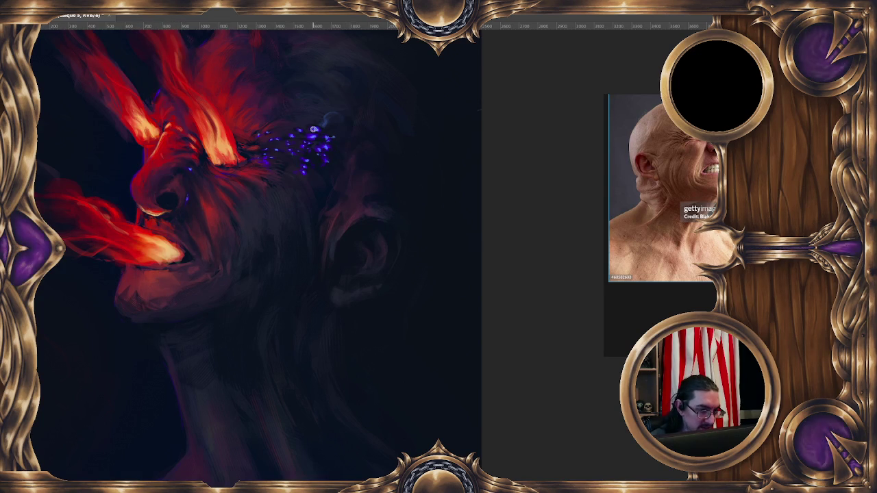
# Sample the purple from the dots and set the brush blending mode to Effacer.
pyautogui.click(137, 13)
pyautogui.click(201, 60)
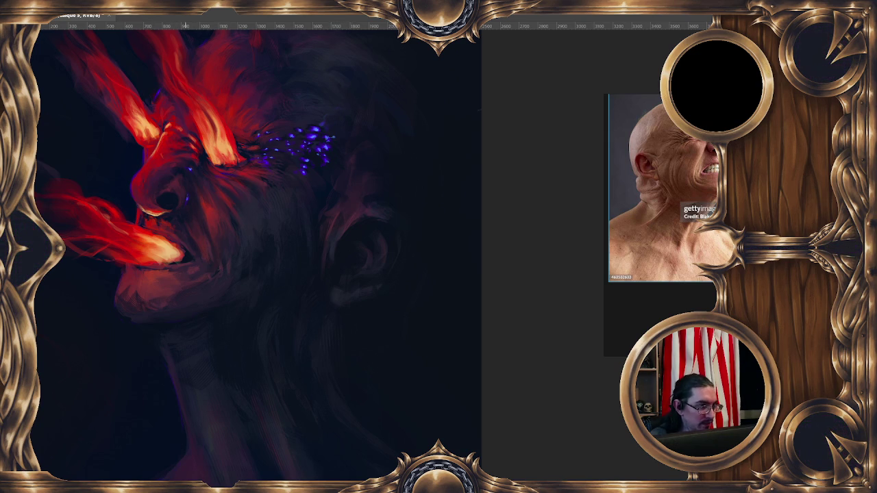
pyautogui.moveTo(334, 142); pyautogui.dragTo(314, 128)
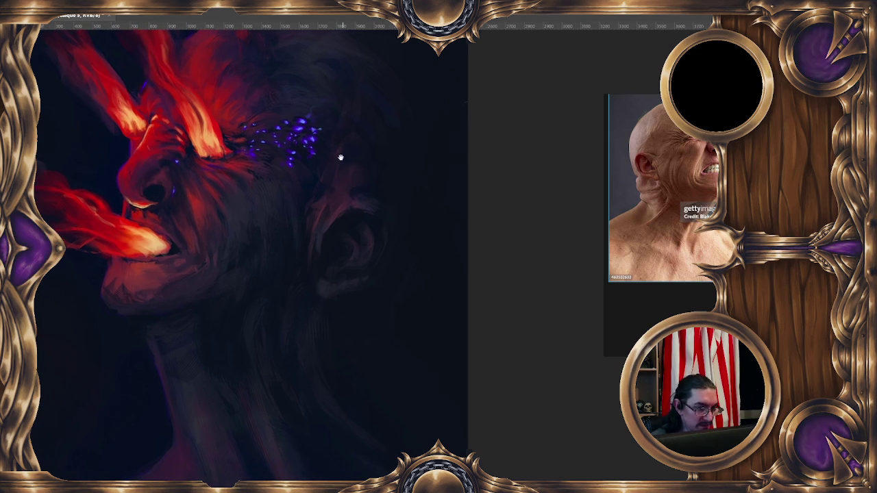
pyautogui.keyDown('ctrl'); pyautogui.click(313, 131); pyautogui.keyUp('ctrl')
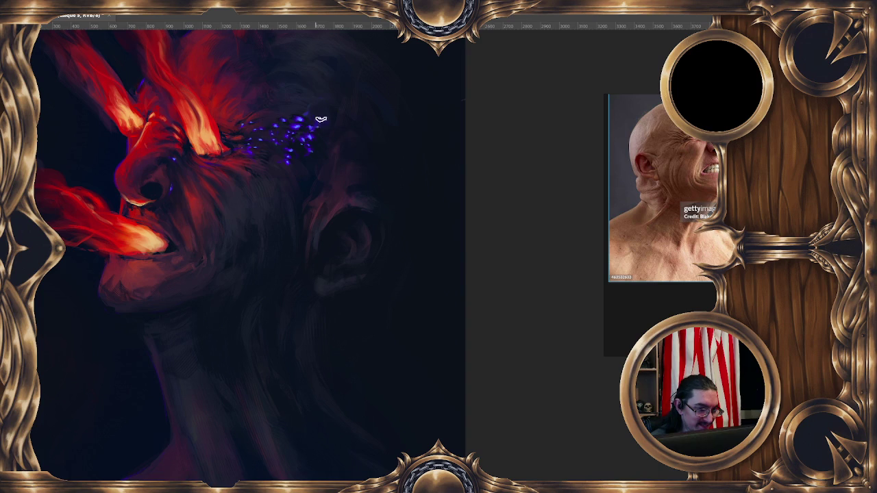
pyautogui.click(131, 7)
pyautogui.click(136, 30)
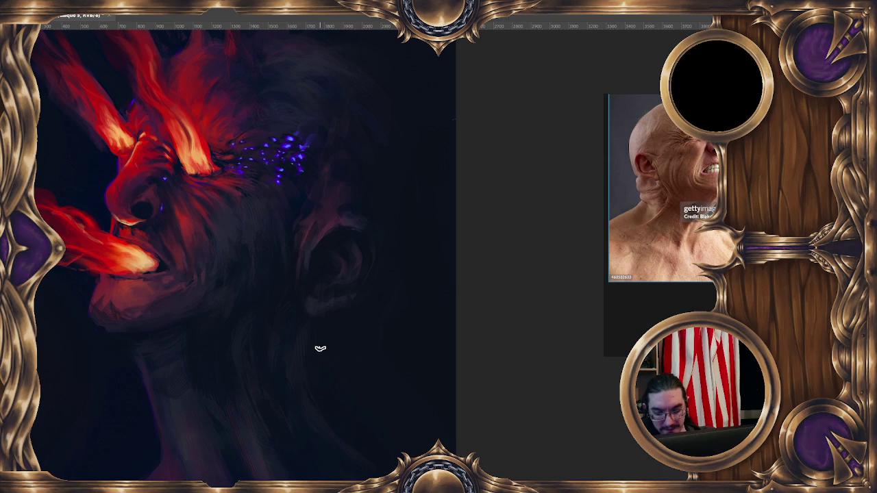
pyautogui.moveTo(320, 349); pyautogui.dragTo(323, 128)
# Keep the sampled bristle brush at about 52 px and zoom out to view the portrait.
pyautogui.rightClick(244, 133)
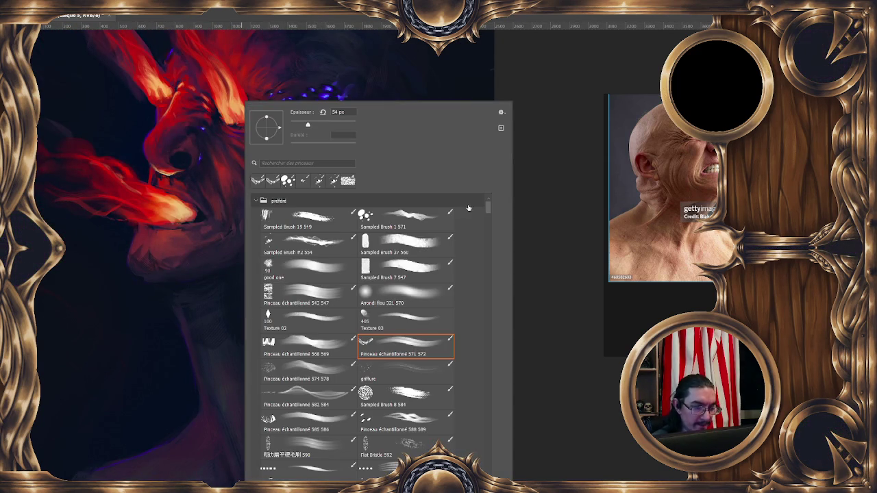
pyautogui.click(518, 95)
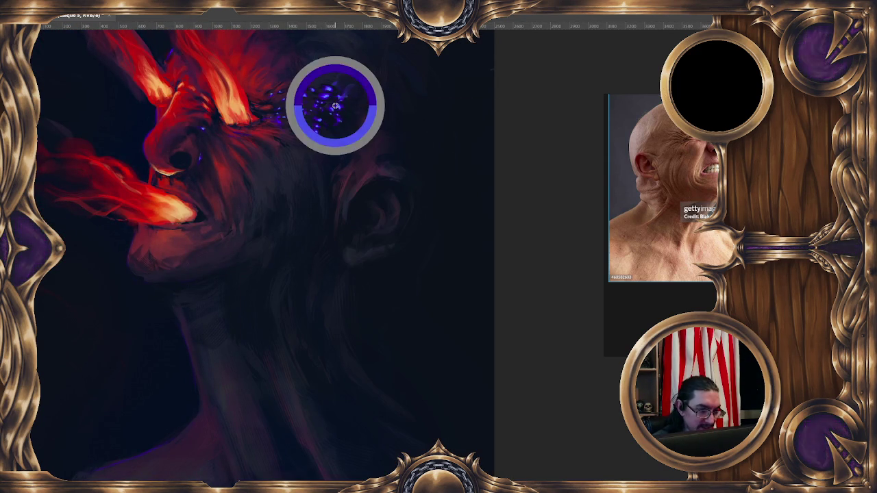
pyautogui.moveTo(334, 119); pyautogui.dragTo(325, 131)
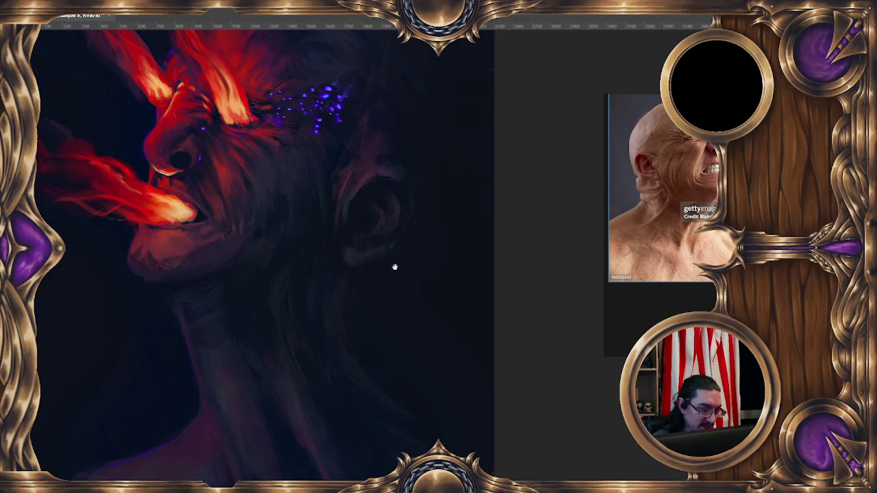
pyautogui.scroll(-1, 396, 270)
pyautogui.scroll(-1, 374, 233)
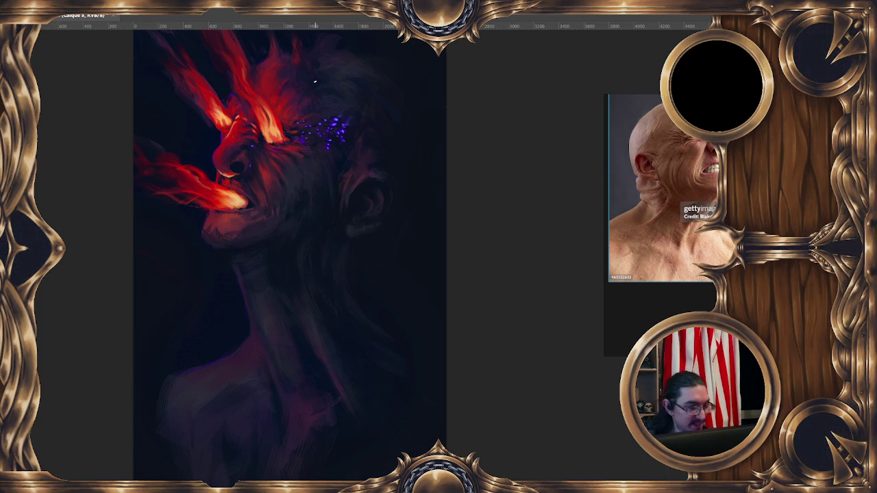
# Reposition the painting in view and resize the brush to about 45 px.
pyautogui.moveTo(357, 165)
pyautogui.mouseDown()
pyautogui.moveTo(376, 246)
pyautogui.moveTo(384, 225)
pyautogui.mouseUp()
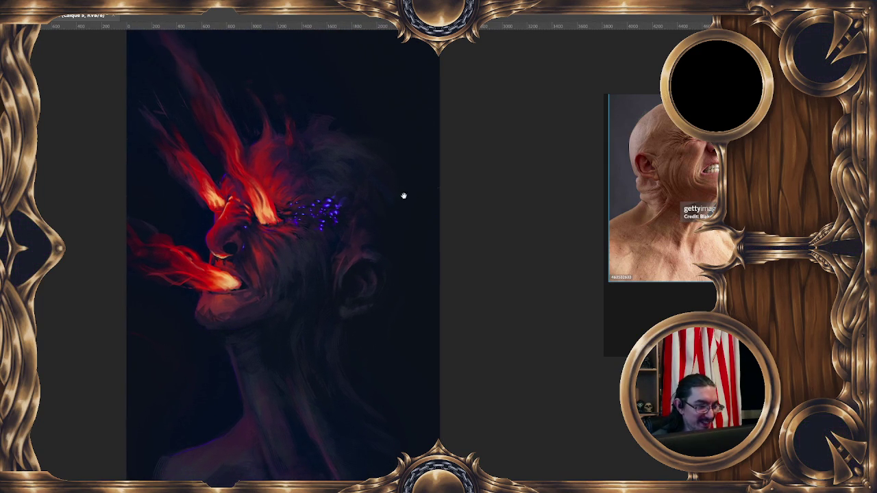
pyautogui.scroll(-2, 388, 209)
pyautogui.scroll(-1, 388, 207)
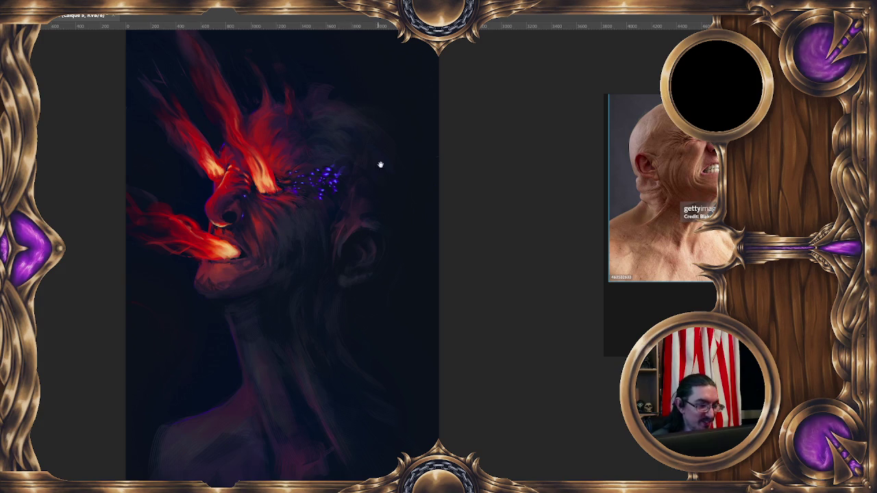
pyautogui.moveTo(372, 147); pyautogui.dragTo(375, 96)
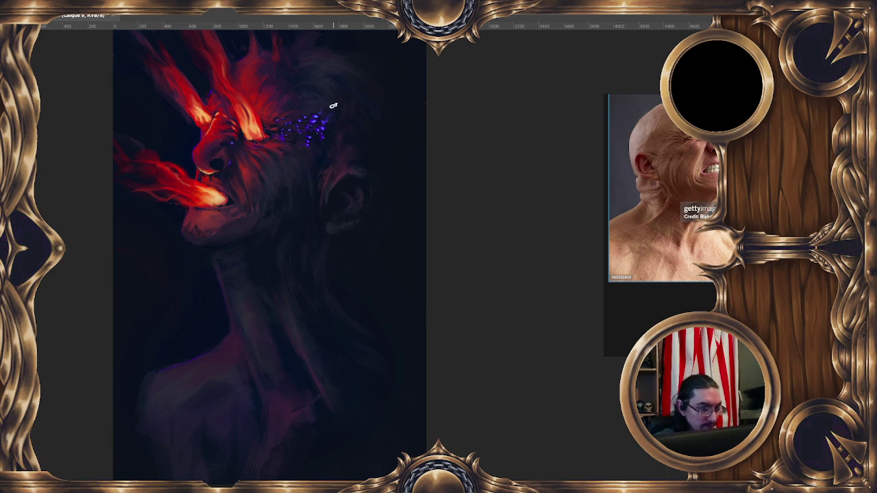
pyautogui.moveTo(326, 122); pyautogui.dragTo(332, 139)
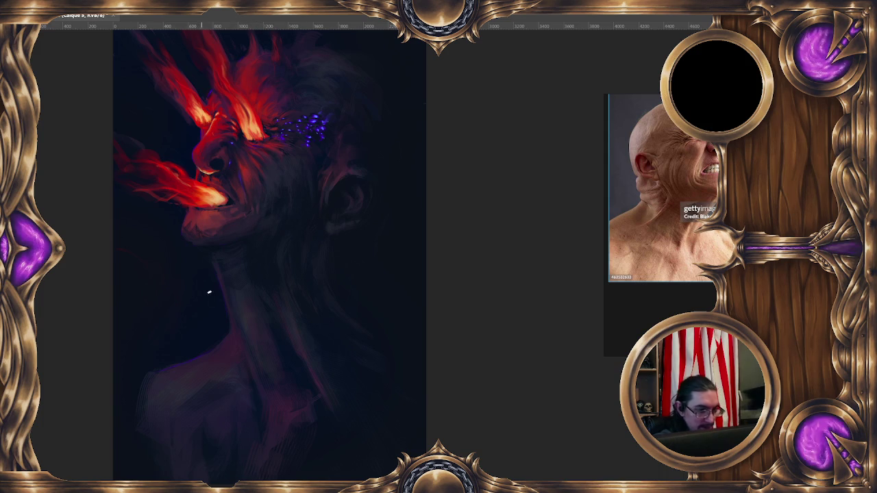
pyautogui.moveTo(301, 218); pyautogui.dragTo(308, 200)
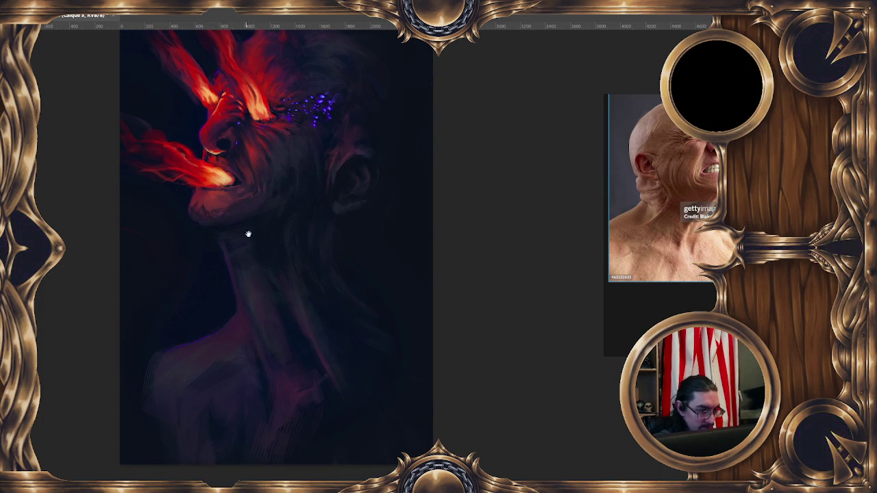
pyautogui.moveTo(246, 232); pyautogui.dragTo(263, 209)
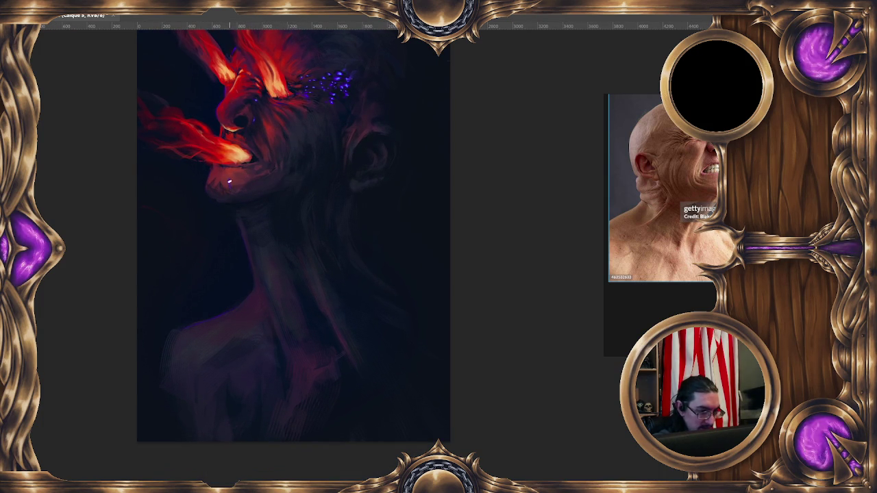
# Select the Pinceau échantillonné 571 572 brush, fit the painting on screen, and start a new layer.
pyautogui.rightClick(250, 177)
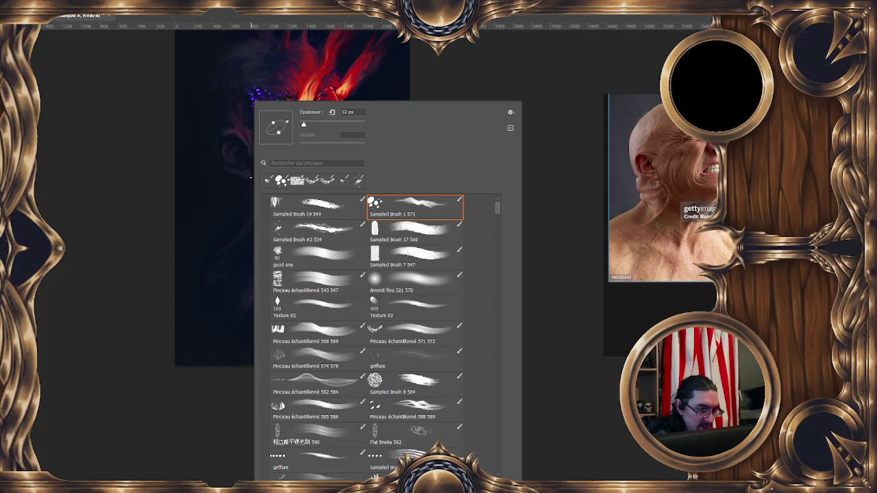
pyautogui.click(409, 332)
pyautogui.press('Return')
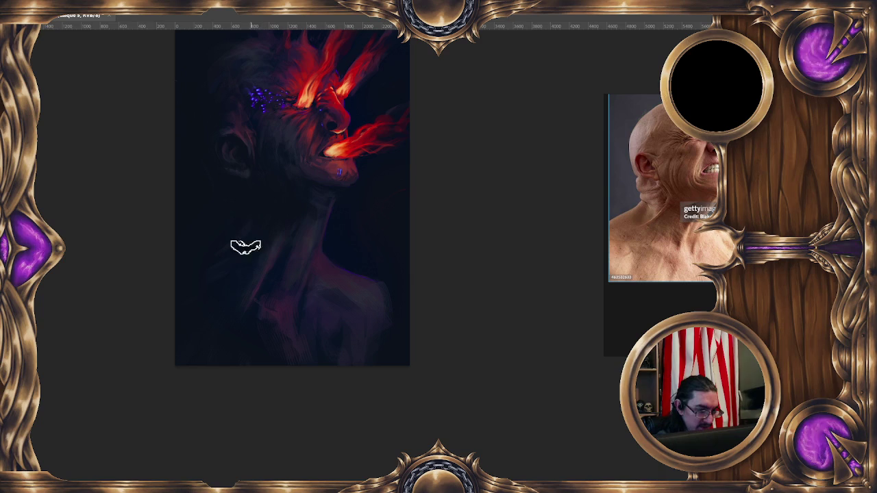
pyautogui.scroll(-3, 324, 356)
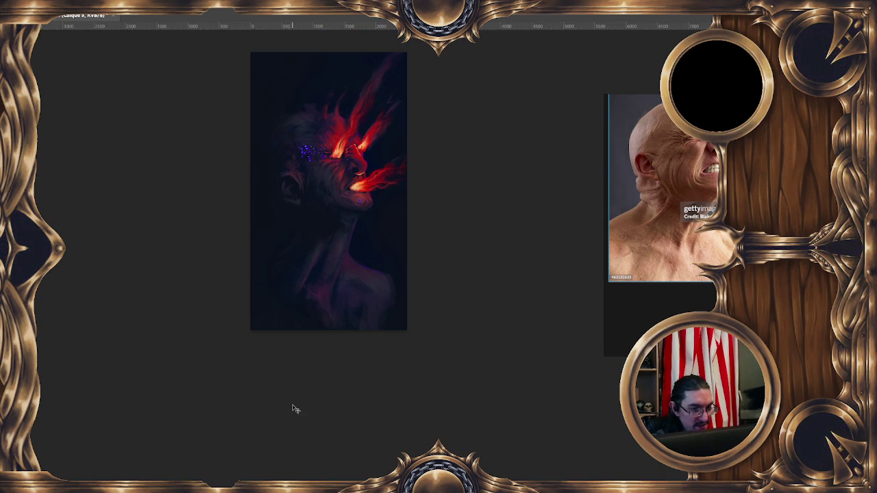
pyautogui.hotkey('ctrl', '0')
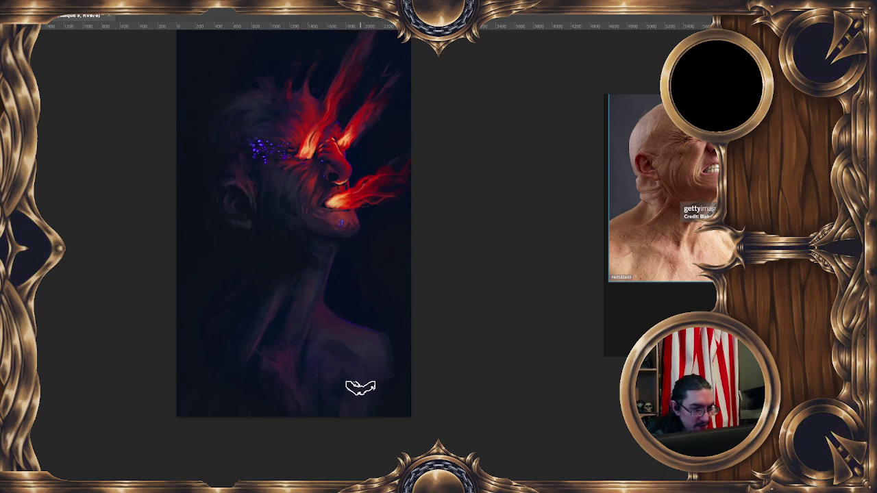
pyautogui.hotkey('ctrl', 'shift', 'n')
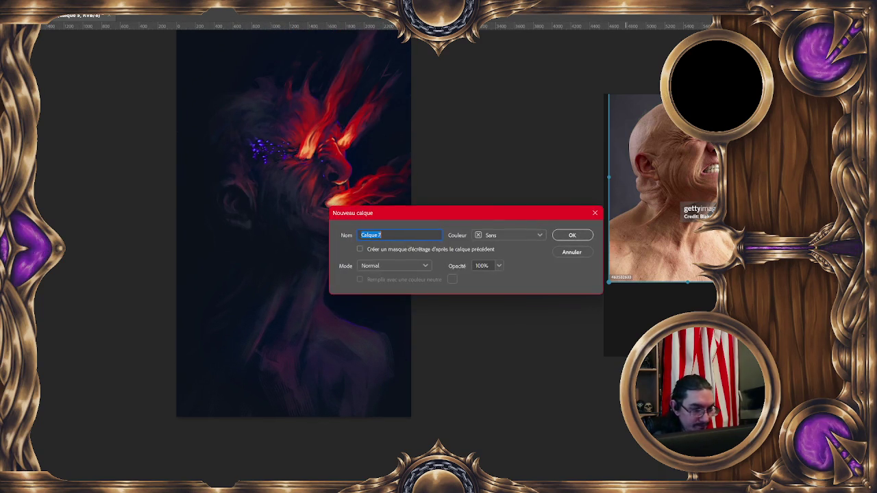
# Add layer Calque 7 and switch to Sampled Brush 19 549 enlarged to about 317 px.
pyautogui.click(571, 236)
pyautogui.rightClick(235, 167)
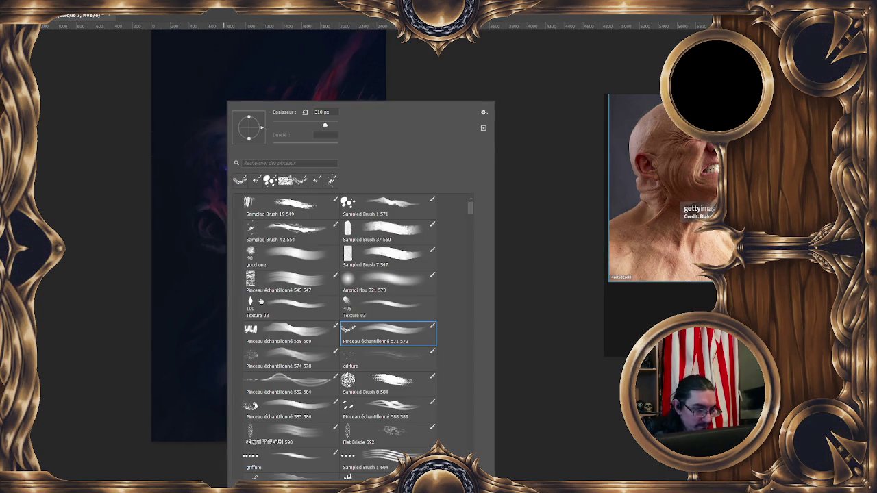
pyautogui.click(294, 210)
pyautogui.click(402, 88)
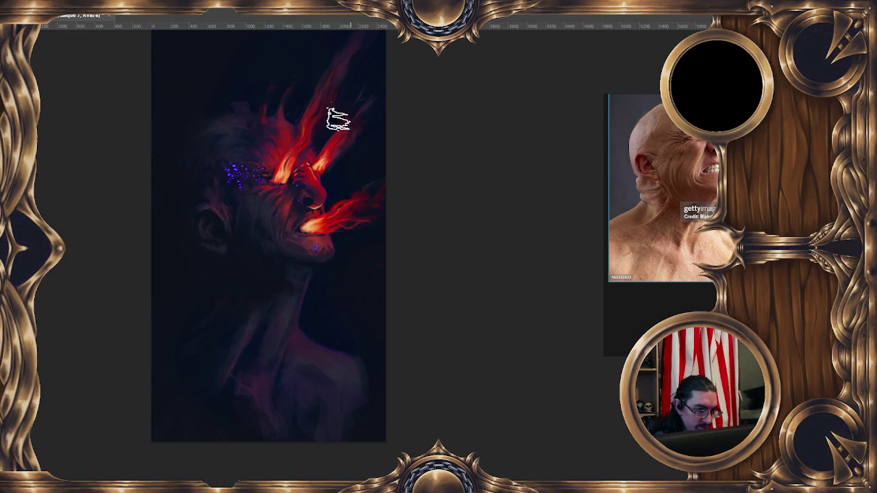
pyautogui.moveTo(306, 148); pyautogui.dragTo(317, 104)
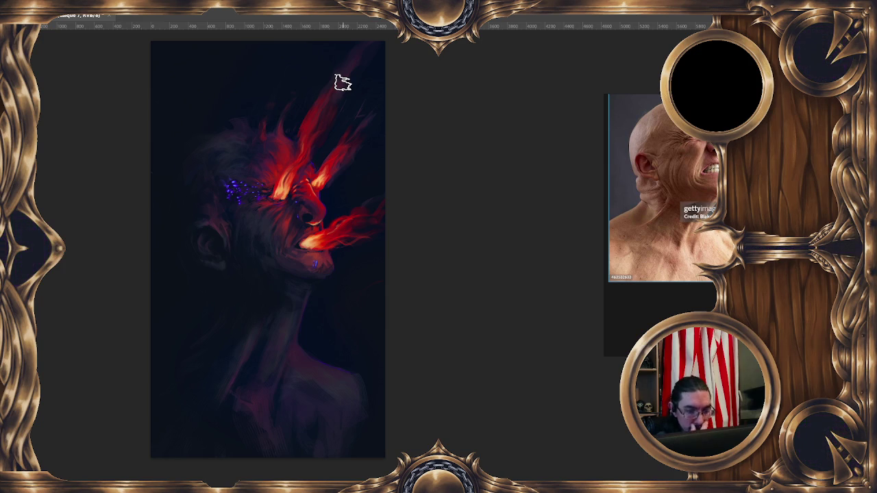
# Zoom out and back in, then pan the painting slightly right and down.
pyautogui.scroll(-2, 381, 237)
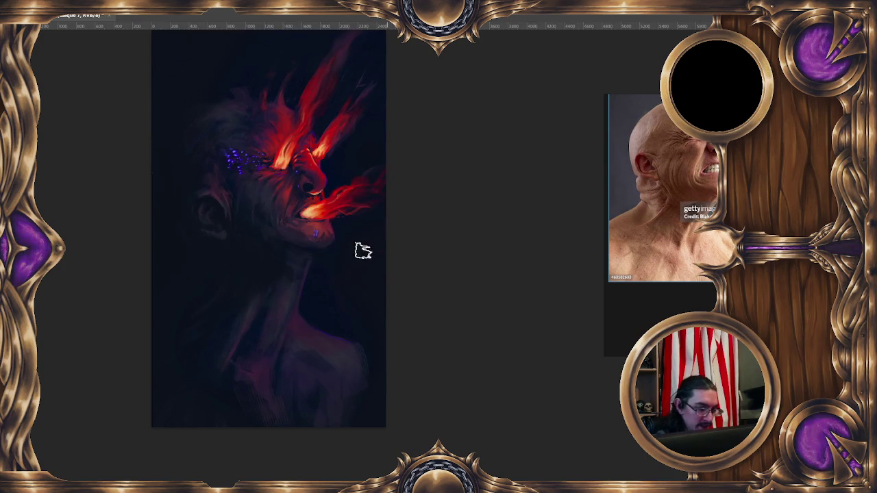
pyautogui.scroll(-1, 306, 365)
pyautogui.scroll(-1, 305, 364)
pyautogui.scroll(-1, 304, 373)
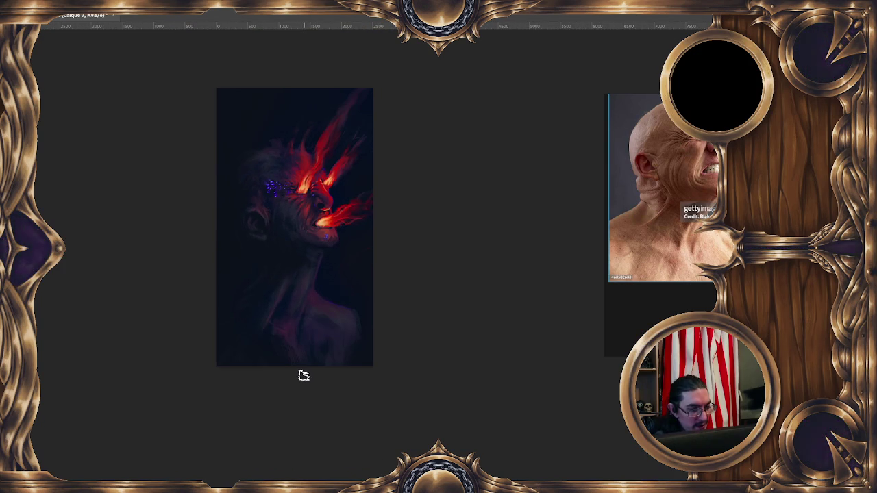
pyautogui.scroll(1, 304, 376)
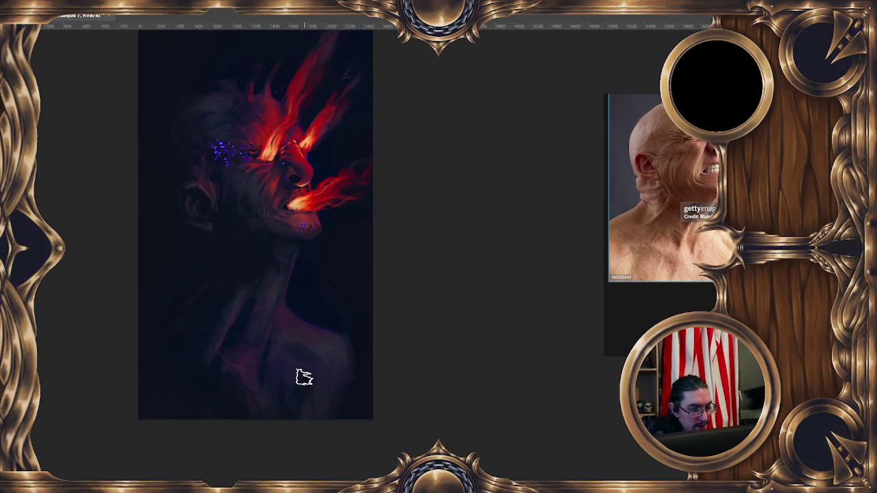
pyautogui.scroll(1, 303, 376)
pyautogui.scroll(1, 303, 373)
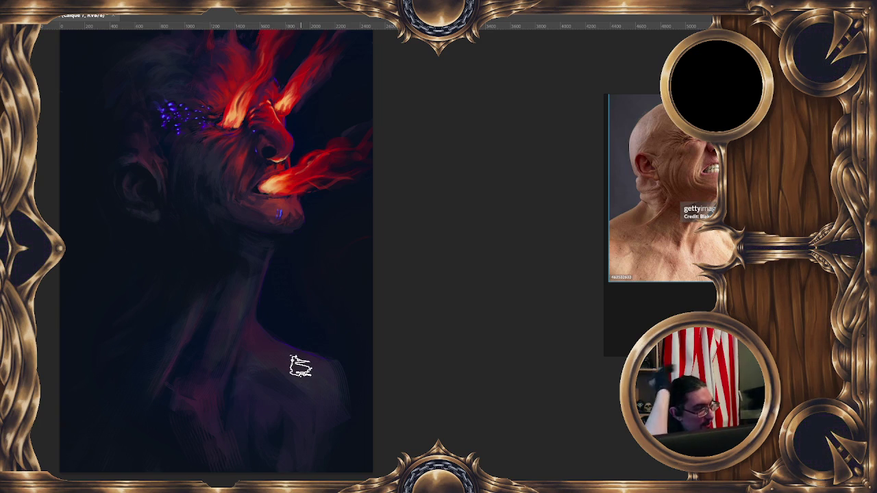
pyautogui.moveTo(337, 244); pyautogui.dragTo(357, 254)
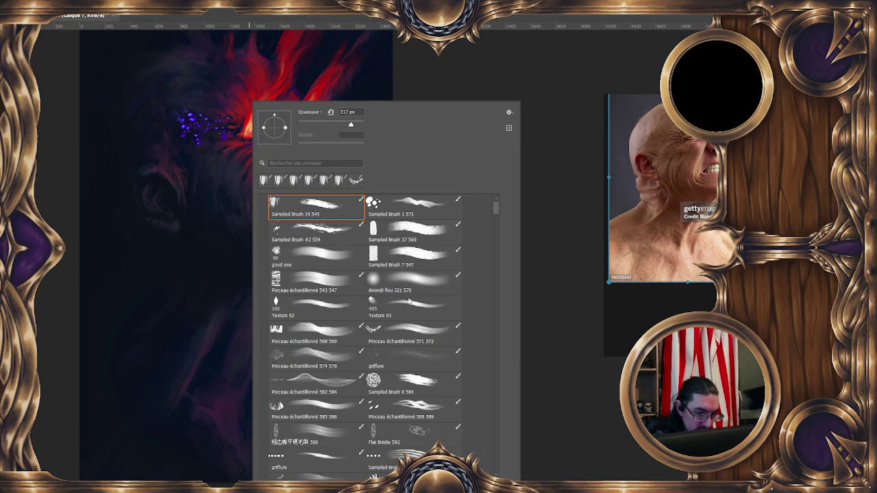
# Pick the Texture 03 brush at about 246 px and touch up the glowing mouth.
pyautogui.doubleClick(409, 300)
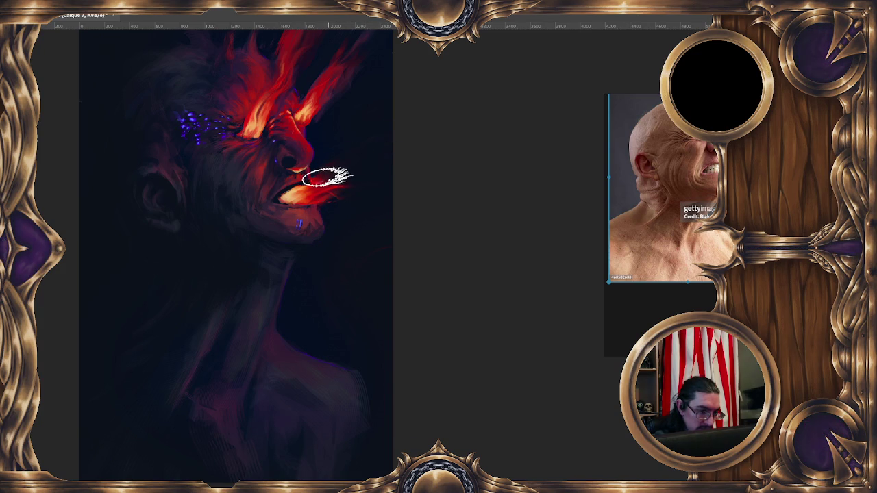
pyautogui.moveTo(348, 165); pyautogui.dragTo(364, 178)
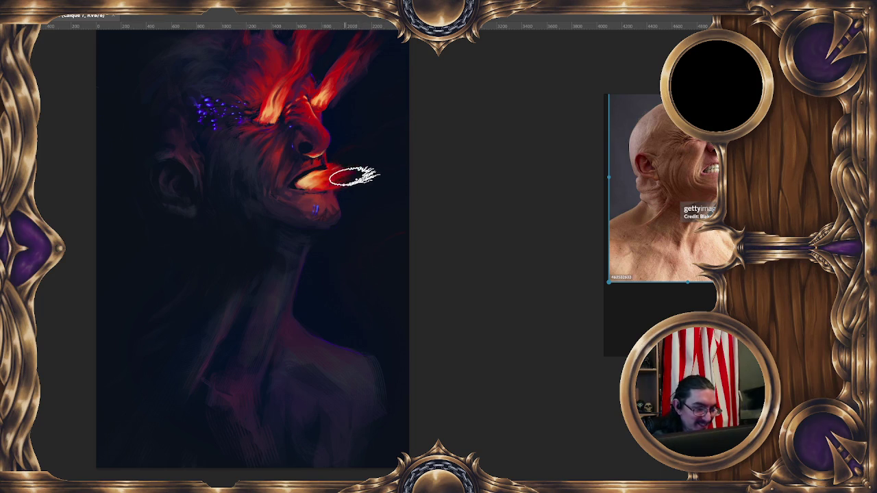
pyautogui.moveTo(348, 179); pyautogui.dragTo(321, 181)
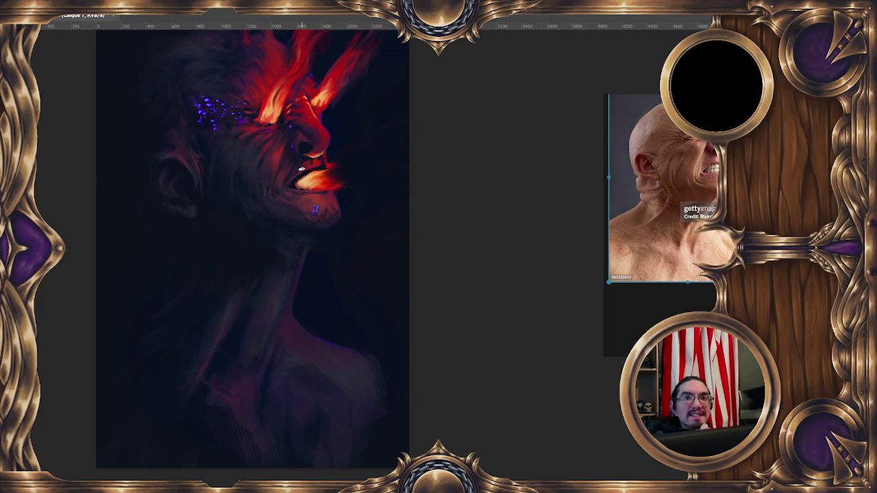
pyautogui.moveTo(316, 180)
pyautogui.mouseDown()
pyautogui.moveTo(302, 185)
pyautogui.moveTo(318, 187)
pyautogui.mouseUp()
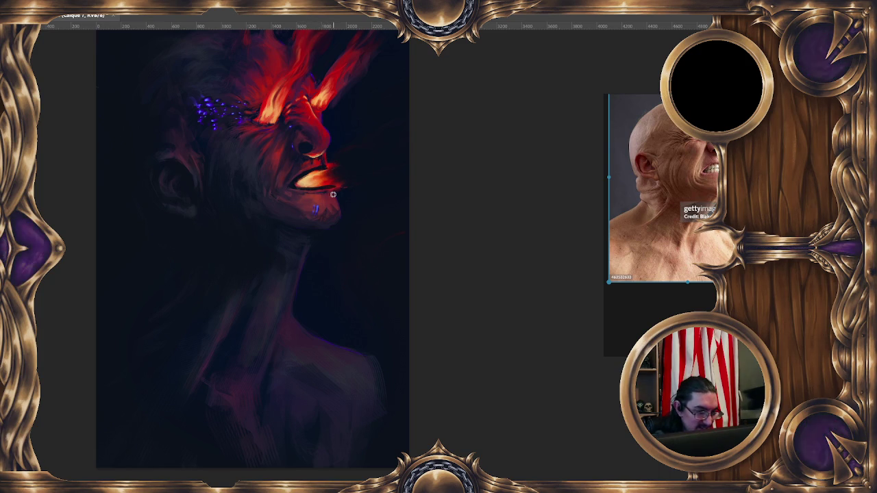
pyautogui.moveTo(332, 189); pyautogui.dragTo(301, 186)
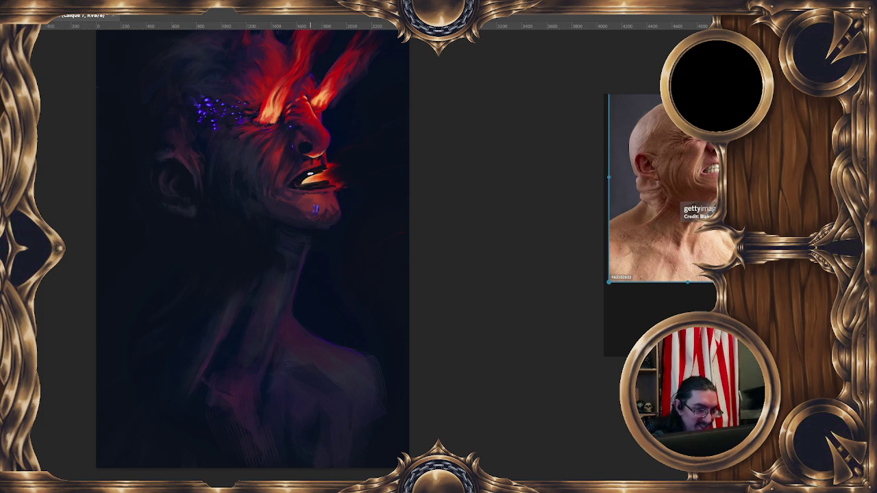
pyautogui.moveTo(328, 151); pyautogui.dragTo(337, 134)
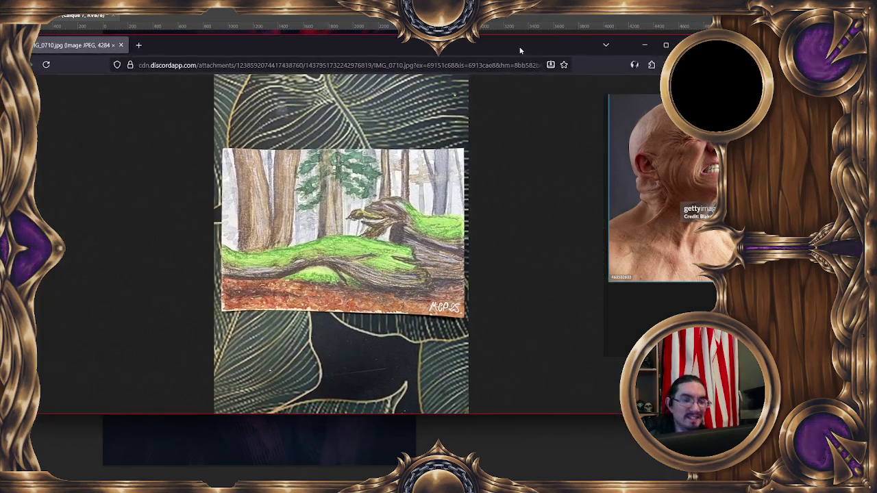
# Move the forest reference window up and left and zoom in close on the mossy log.
pyautogui.moveTo(520, 50); pyautogui.dragTo(478, 41)
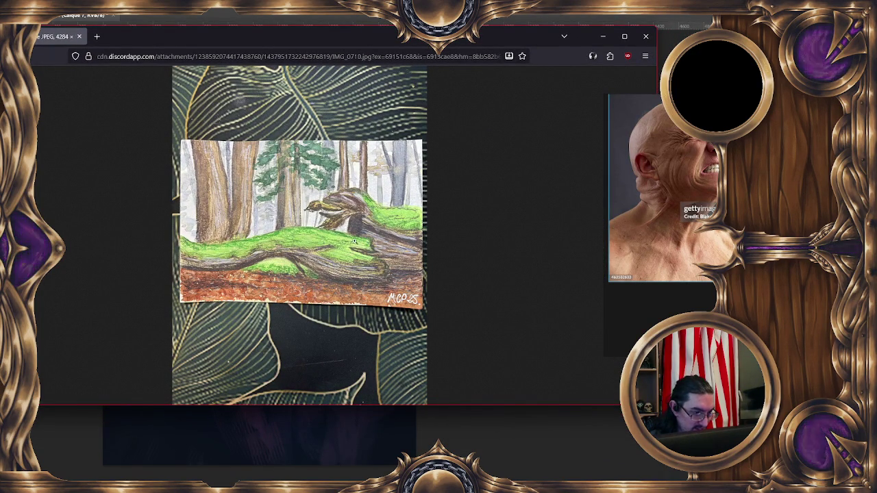
pyautogui.click(301, 252)
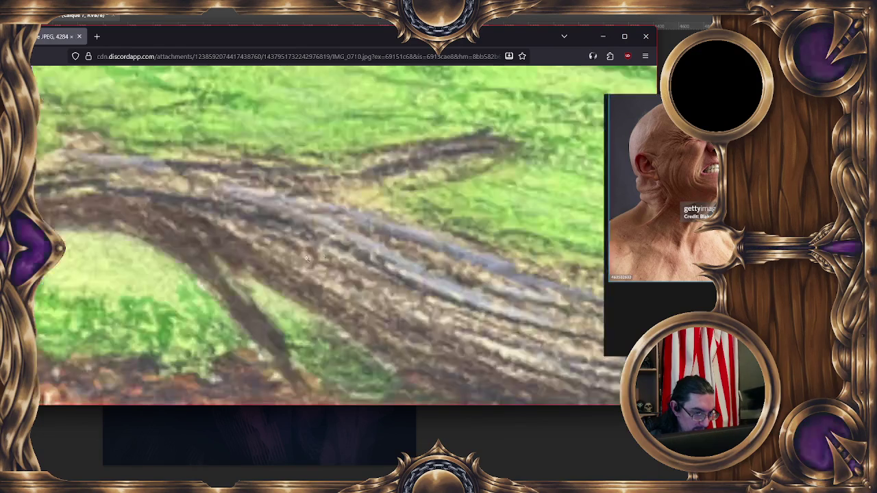
pyautogui.scroll(-1, 341, 230)
pyautogui.scroll(-3, 310, 214)
pyautogui.scroll(-3, 309, 214)
pyautogui.scroll(-3, 307, 215)
pyautogui.scroll(-3, 304, 215)
pyautogui.scroll(1, 304, 214)
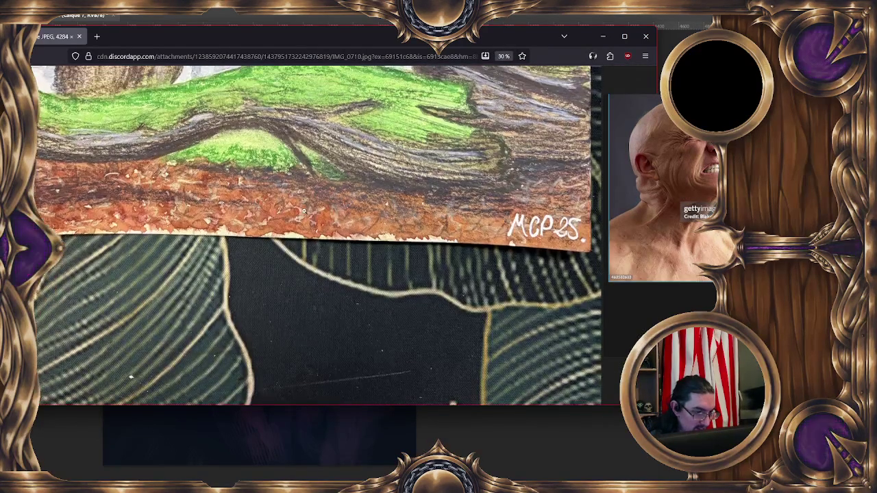
pyautogui.scroll(2, 303, 213)
pyautogui.scroll(1, 303, 213)
pyautogui.scroll(1, 301, 213)
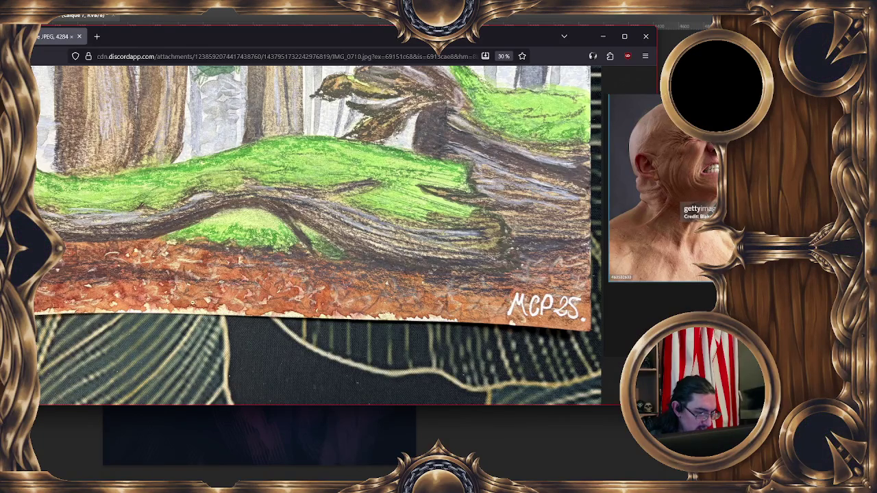
# Examine the mossy log at various zoom levels, then fit the whole forest drawing in the window.
pyautogui.scroll(1, 274, 190)
pyautogui.scroll(1, 291, 190)
pyautogui.scroll(1, 305, 190)
pyautogui.scroll(1, 311, 191)
pyautogui.scroll(1, 311, 190)
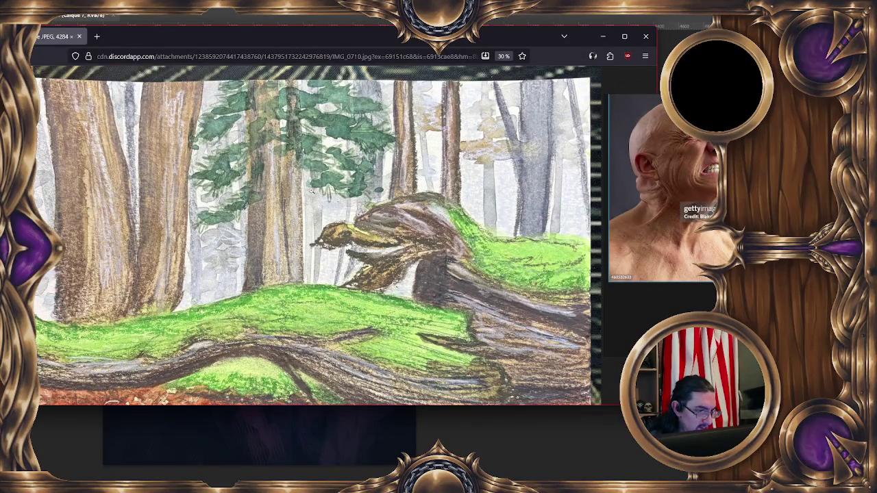
pyautogui.scroll(1, 312, 190)
pyautogui.scroll(-3, 311, 191)
pyautogui.scroll(3, 315, 165)
pyautogui.scroll(3, 322, 123)
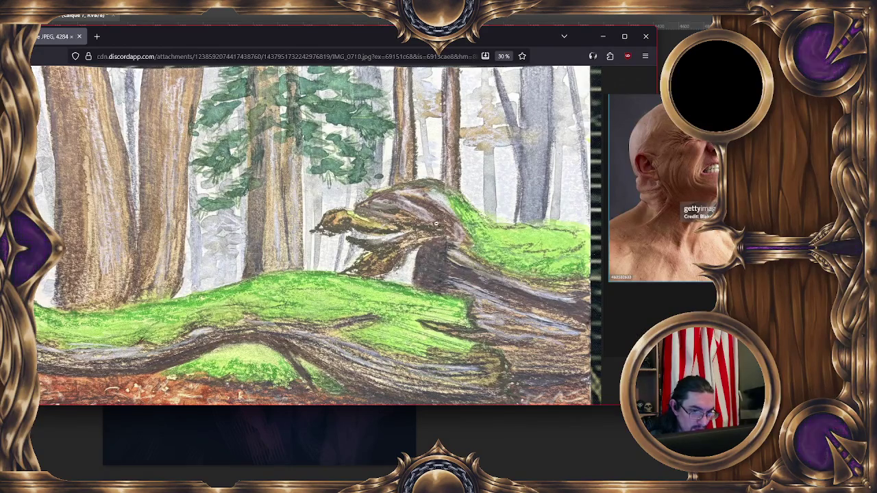
pyautogui.scroll(-1, 440, 226)
pyautogui.scroll(-1, 438, 227)
pyautogui.scroll(-1, 435, 227)
pyautogui.scroll(-1, 431, 228)
pyautogui.scroll(-1, 429, 228)
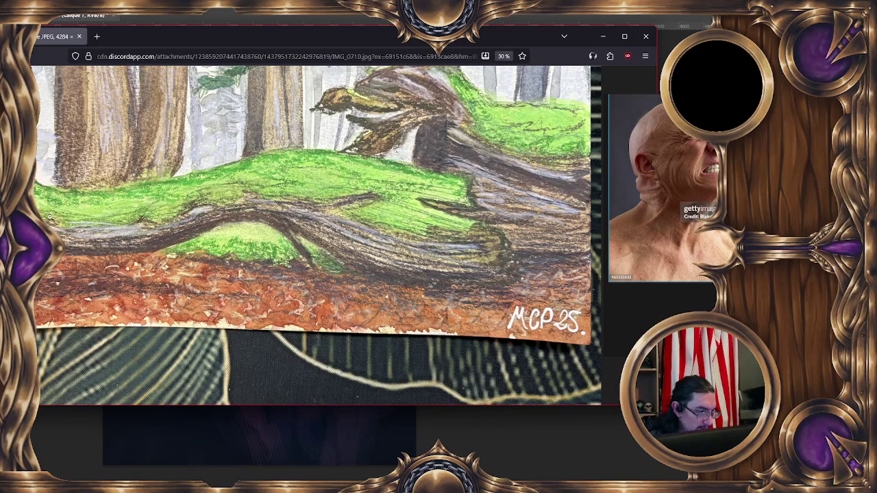
pyautogui.scroll(1, 233, 182)
pyautogui.keyDown('ctrl'); pyautogui.scroll(2, 304, 233); pyautogui.keyUp('ctrl')
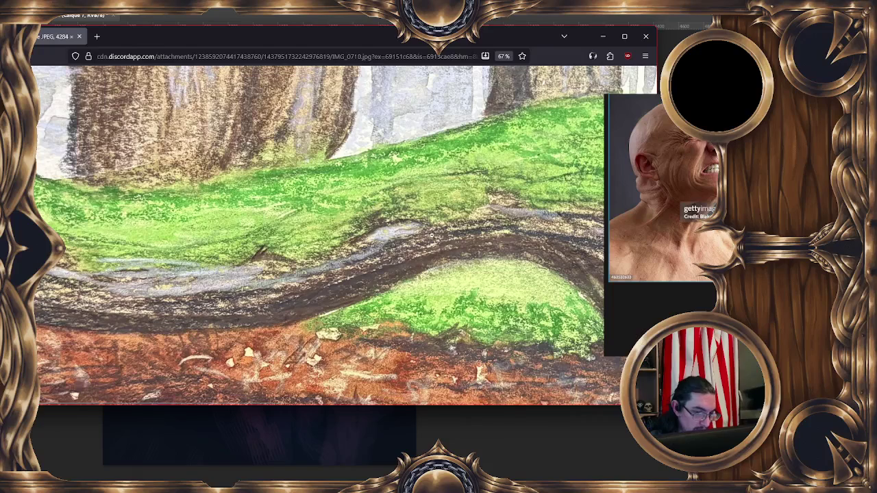
pyautogui.scroll(-2, 448, 235)
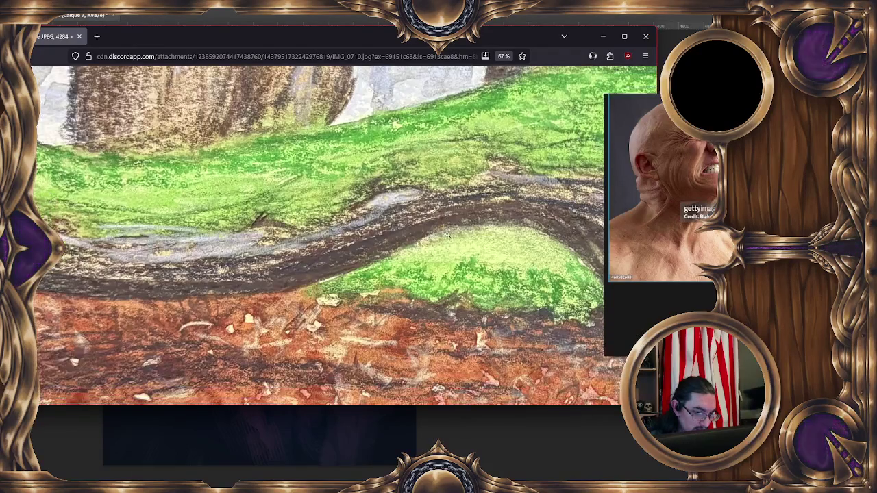
pyautogui.scroll(2, 446, 235)
pyautogui.scroll(2, 445, 235)
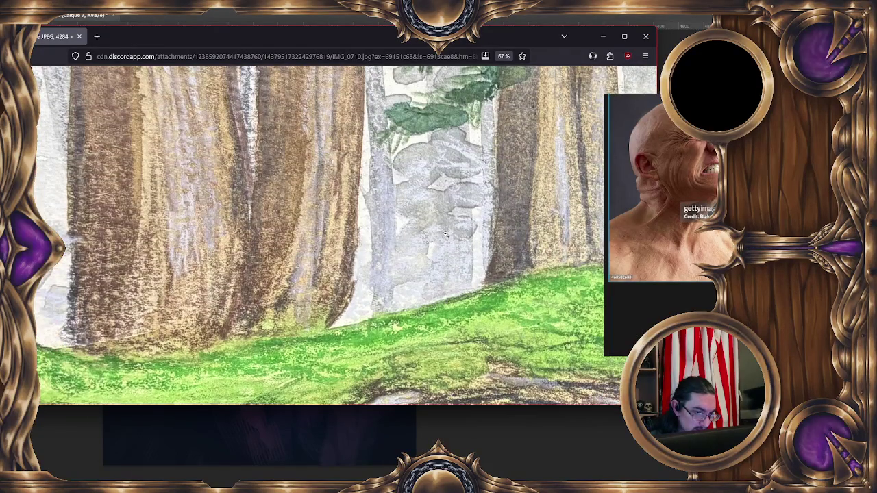
pyautogui.scroll(-1, 445, 235)
pyautogui.scroll(-1, 445, 235)
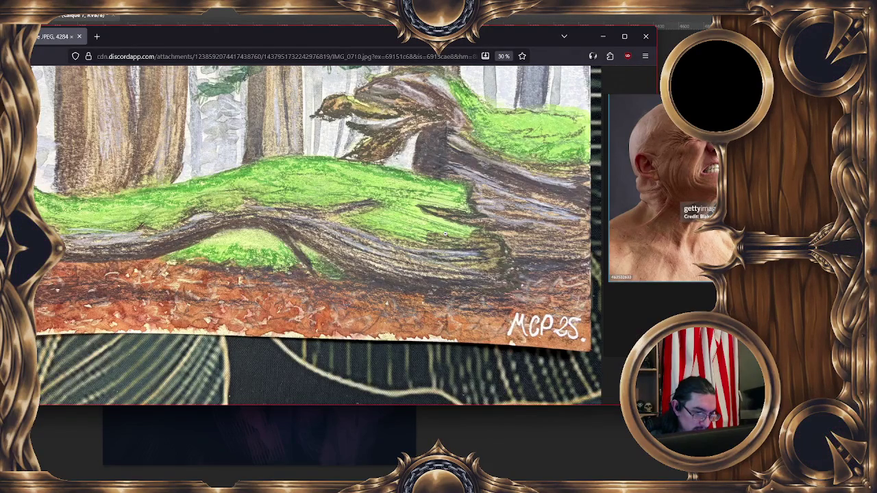
pyautogui.hotkey('ctrl', '0')
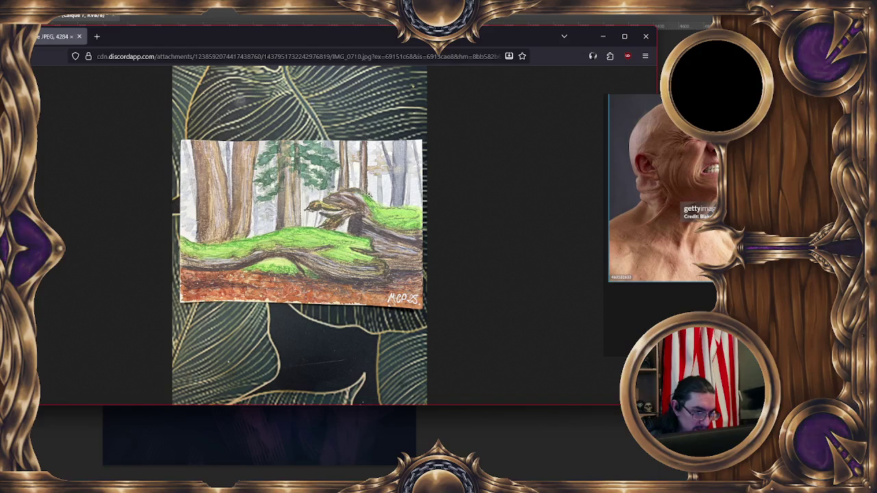
# Inspect the forest drawing at 150–240% zoom, then close its tab to return to the portrait.
pyautogui.scroll(1, 323, 251)
pyautogui.scroll(2, 336, 239)
pyautogui.scroll(1, 349, 226)
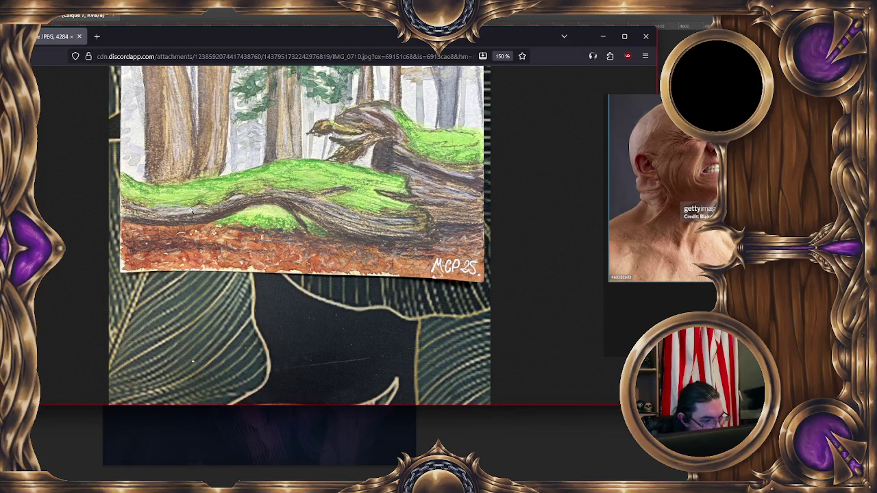
pyautogui.scroll(-1, 360, 185)
pyautogui.scroll(-1, 355, 190)
pyautogui.scroll(2, 351, 196)
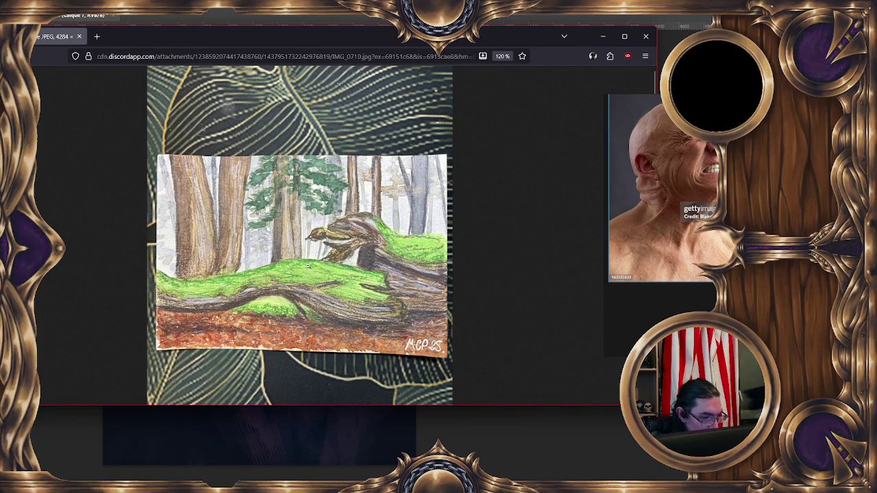
pyautogui.keyDown('ctrl'); pyautogui.scroll(1, 321, 276); pyautogui.keyUp('ctrl')
pyautogui.keyDown('ctrl'); pyautogui.scroll(1, 322, 270); pyautogui.keyUp('ctrl')
pyautogui.keyDown('ctrl'); pyautogui.scroll(1, 326, 264); pyautogui.keyUp('ctrl')
pyautogui.keyDown('ctrl'); pyautogui.scroll(1, 329, 254); pyautogui.keyUp('ctrl')
pyautogui.keyDown('ctrl'); pyautogui.scroll(1, 328, 252); pyautogui.keyUp('ctrl')
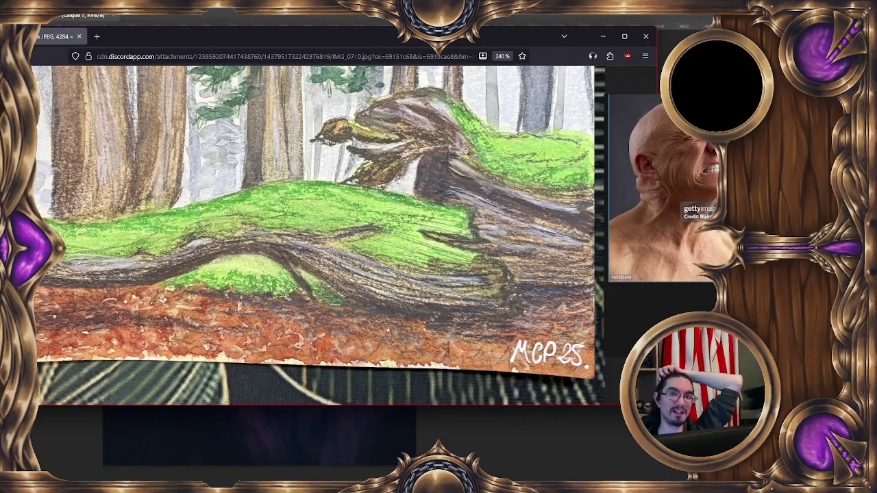
pyautogui.click(79, 37)
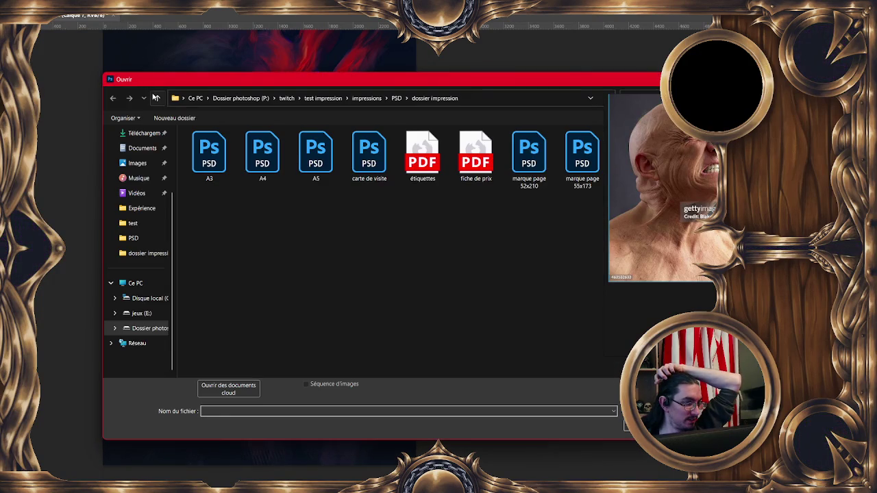
# Open 'végétation envahissante studies' from Dossier photoshop (P:) > DPS excercise et travaux > études > études perso.
pyautogui.click(156, 98)
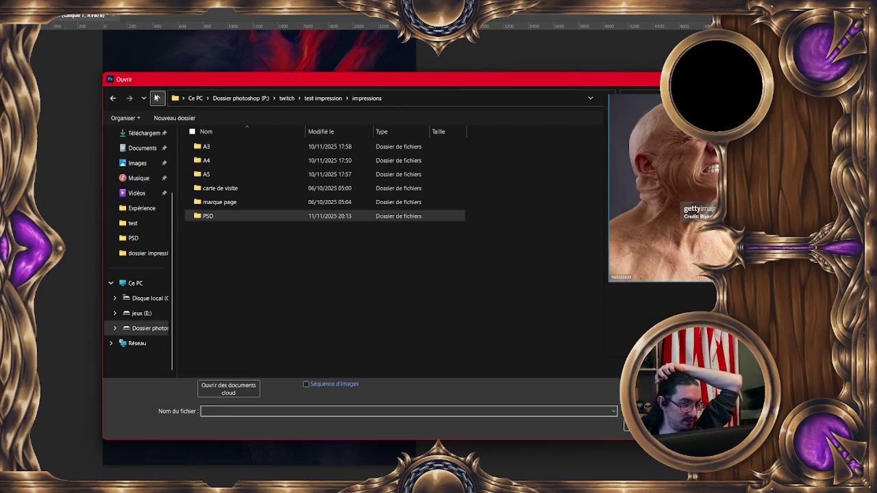
pyautogui.click(157, 98)
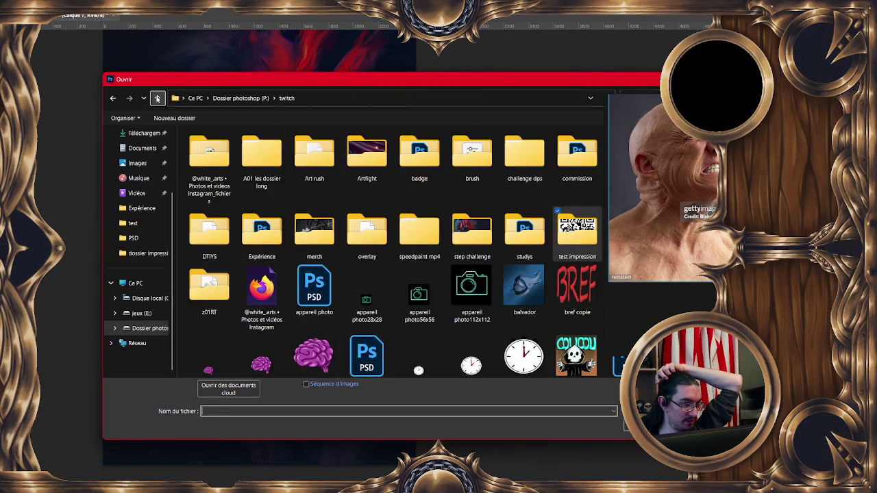
pyautogui.click(157, 98)
pyautogui.doubleClick(213, 146)
pyautogui.moveTo(219, 80); pyautogui.dragTo(130, 46)
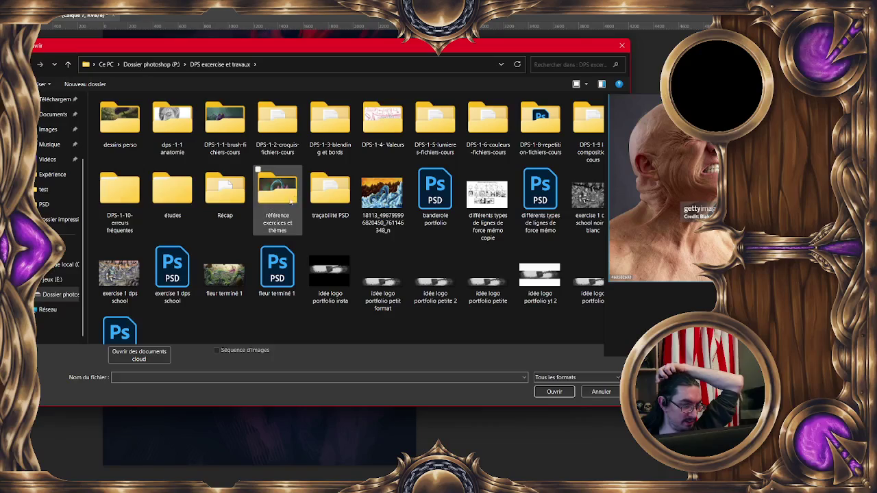
pyautogui.doubleClick(166, 191)
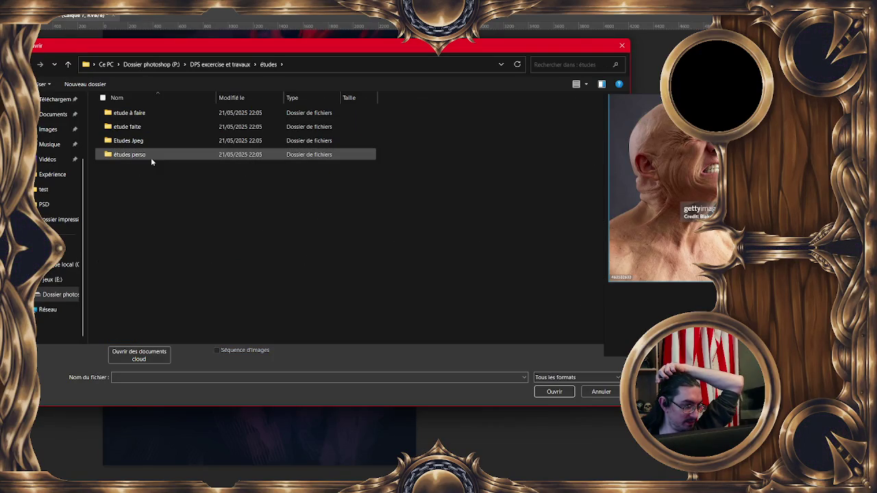
pyautogui.doubleClick(153, 153)
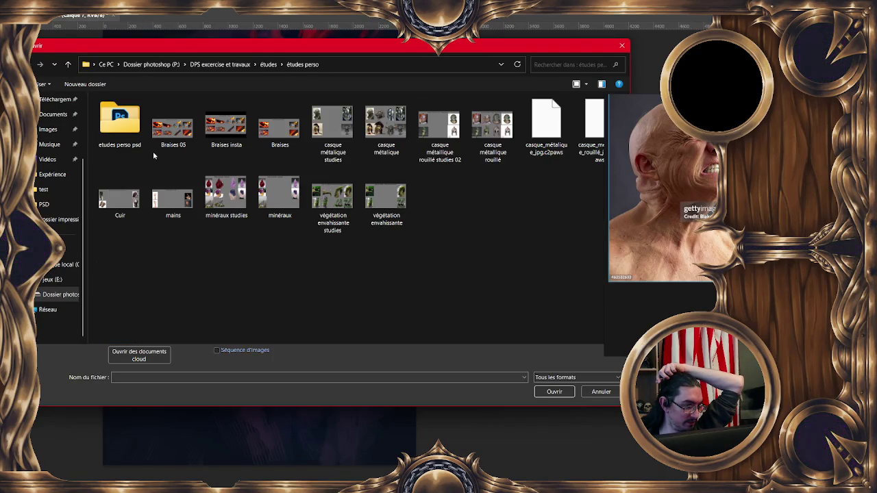
pyautogui.click(344, 200)
pyautogui.doubleClick(343, 200)
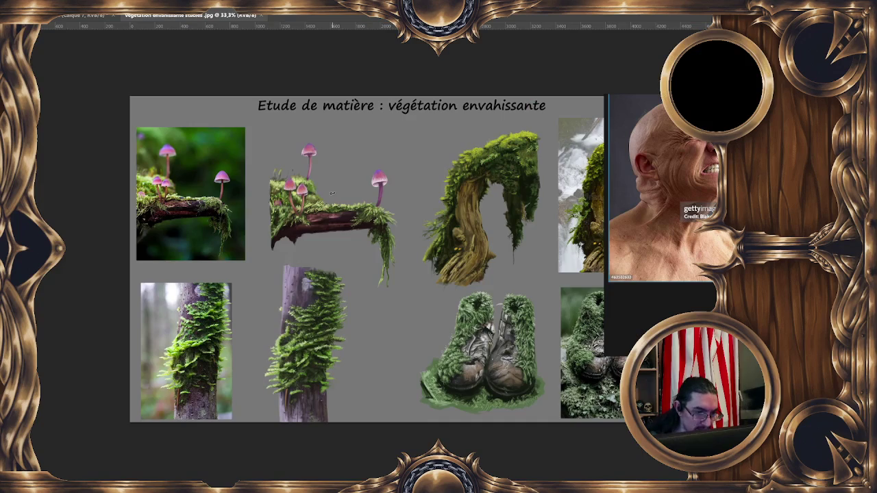
# Zoom to about 286% on the mossy tree trunk in the vegetation studies image.
pyautogui.hscroll(3, 460, 303)
pyautogui.hscroll(2, 403, 228)
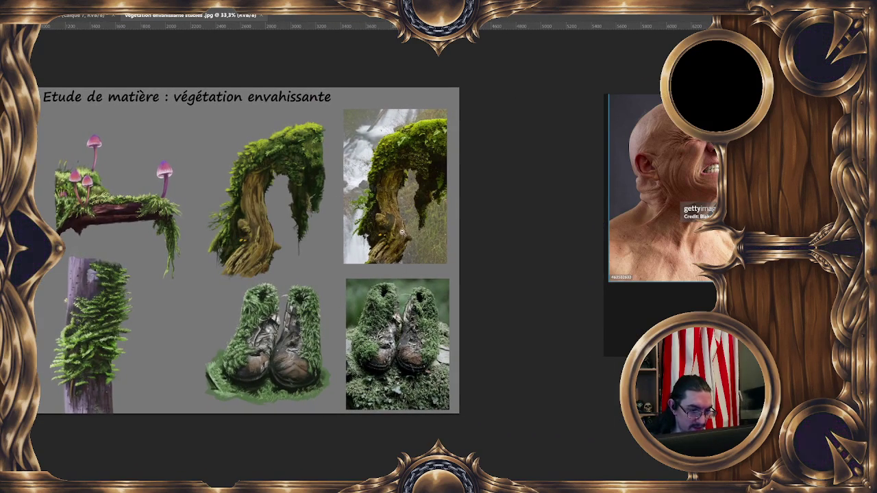
pyautogui.moveTo(404, 235)
pyautogui.mouseDown()
pyautogui.moveTo(440, 278)
pyautogui.moveTo(433, 301)
pyautogui.mouseUp()
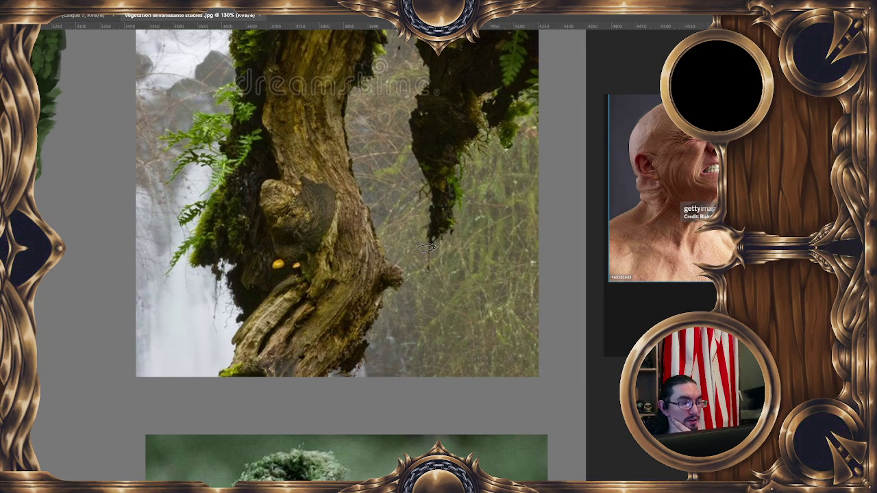
pyautogui.scroll(3, 408, 317)
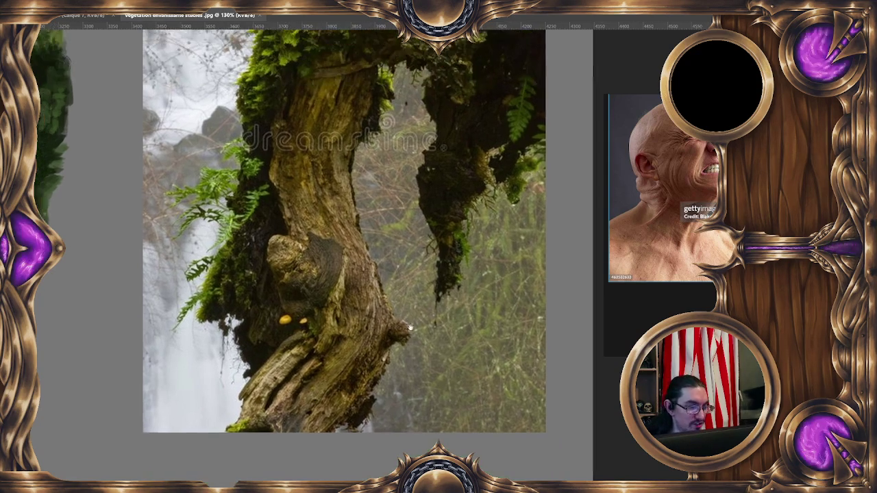
pyautogui.scroll(-1, 433, 286)
pyautogui.scroll(2, 432, 295)
pyautogui.scroll(1, 430, 287)
pyautogui.scroll(1, 429, 246)
pyautogui.scroll(1, 428, 212)
pyautogui.scroll(2, 431, 114)
pyautogui.scroll(1, 430, 115)
pyautogui.scroll(1, 429, 117)
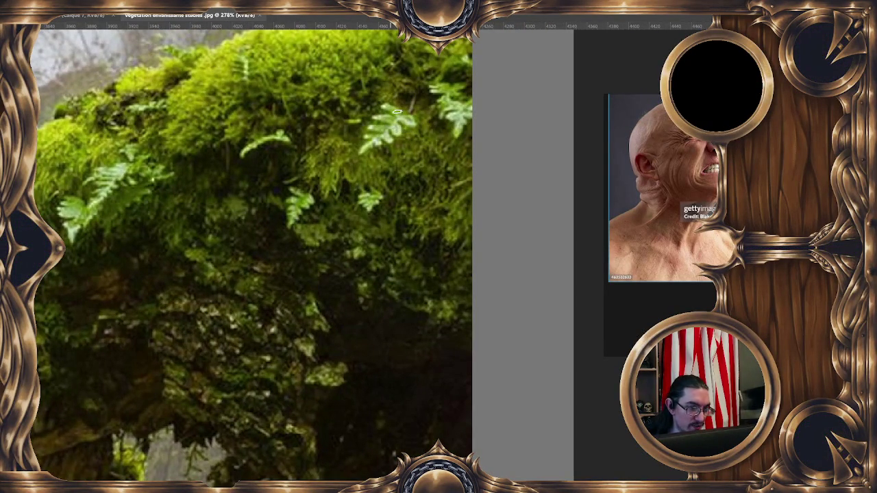
pyautogui.hscroll(-1, 398, 157)
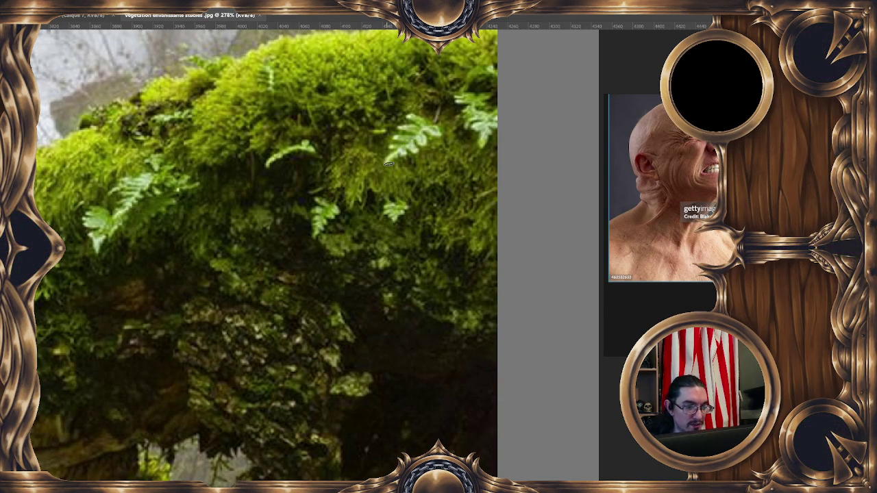
pyautogui.scroll(-1, 401, 251)
pyautogui.scroll(-1, 404, 260)
pyautogui.scroll(-1, 456, 135)
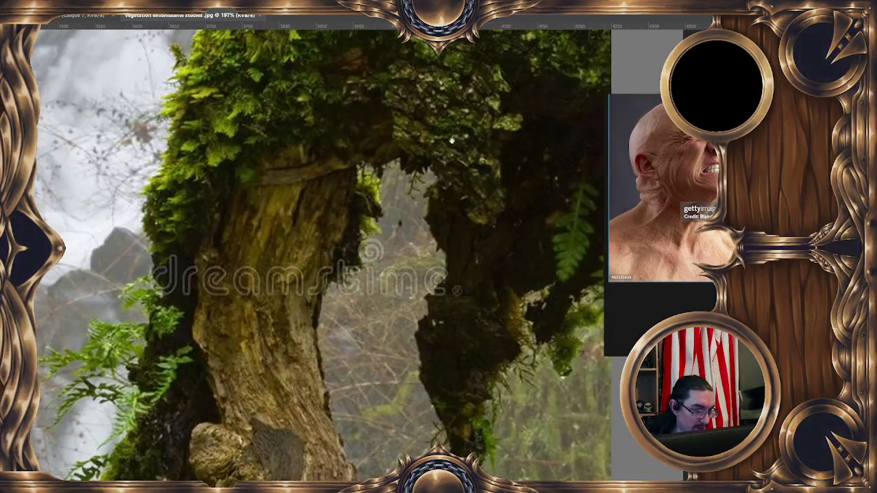
pyautogui.scroll(1, 455, 135)
pyautogui.scroll(1, 357, 223)
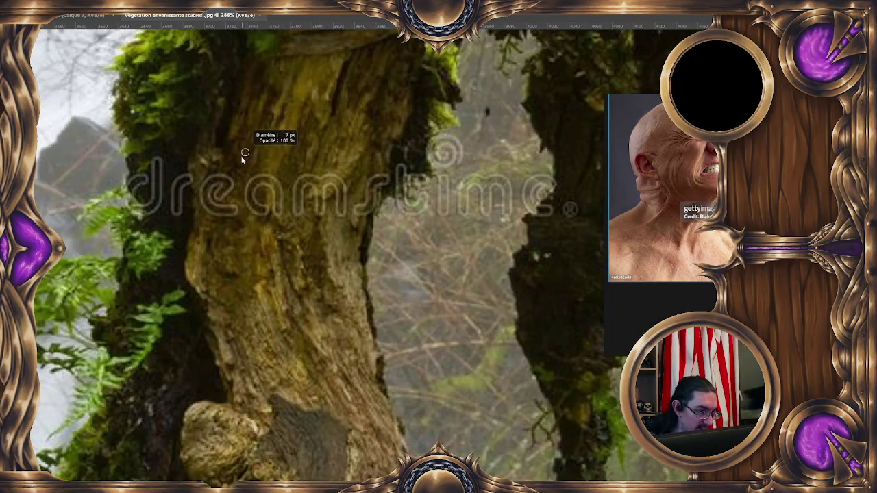
# Eyedrop dark brown, yellowish and olive bark tones from the trunk as the foreground colour.
pyautogui.press('c')
pyautogui.moveTo(235, 172); pyautogui.dragTo(245, 188)
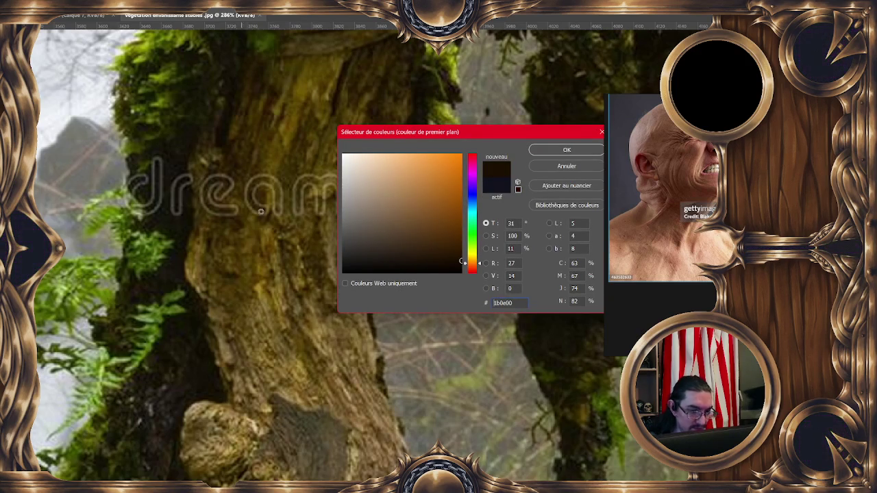
pyautogui.moveTo(291, 204)
pyautogui.mouseDown()
pyautogui.moveTo(271, 71)
pyautogui.moveTo(207, 243)
pyautogui.moveTo(248, 237)
pyautogui.moveTo(227, 215)
pyautogui.moveTo(280, 217)
pyautogui.moveTo(211, 208)
pyautogui.moveTo(249, 249)
pyautogui.moveTo(298, 423)
pyautogui.moveTo(322, 296)
pyautogui.mouseUp()
pyautogui.moveTo(219, 271); pyautogui.dragTo(224, 276)
pyautogui.click(224, 276)
pyautogui.scroll(-3, 237, 367)
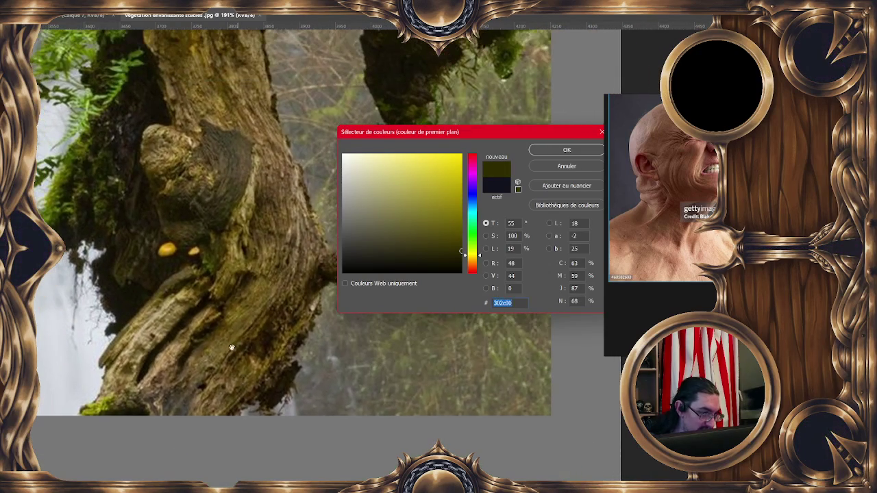
pyautogui.moveTo(217, 181); pyautogui.dragTo(230, 255)
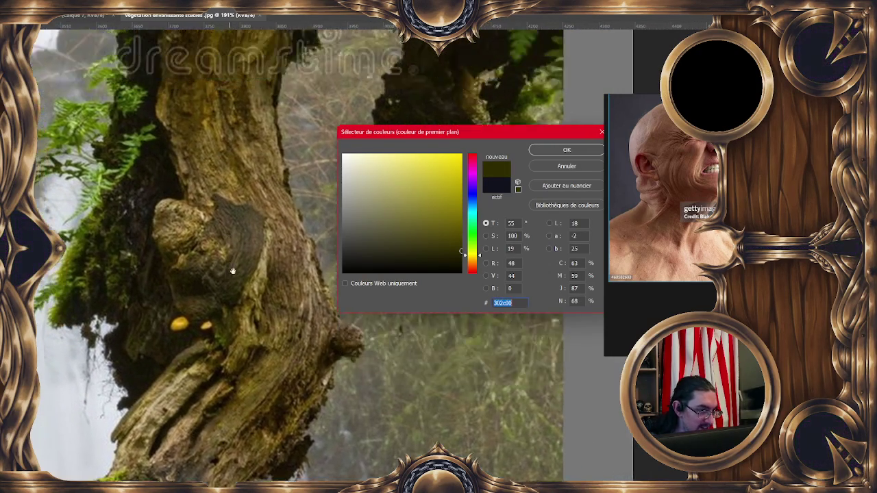
pyautogui.scroll(-2, 246, 294)
pyautogui.scroll(-1, 261, 329)
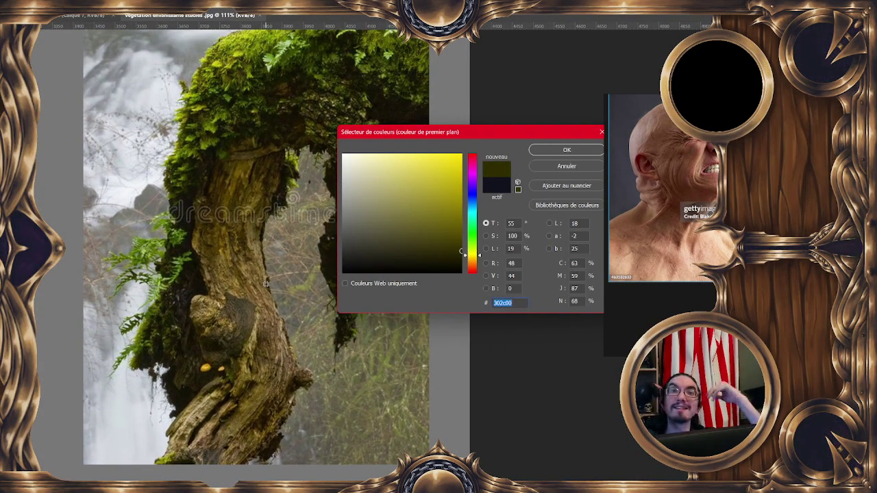
pyautogui.click(530, 146)
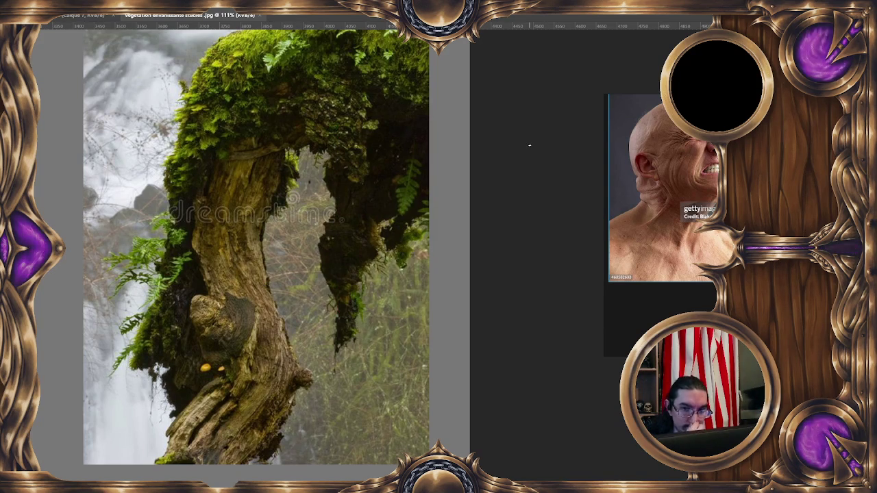
# Close the vegetation studies reference image.
pyautogui.scroll(-1, 404, 278)
pyautogui.scroll(-1, 394, 315)
pyautogui.scroll(-2, 391, 322)
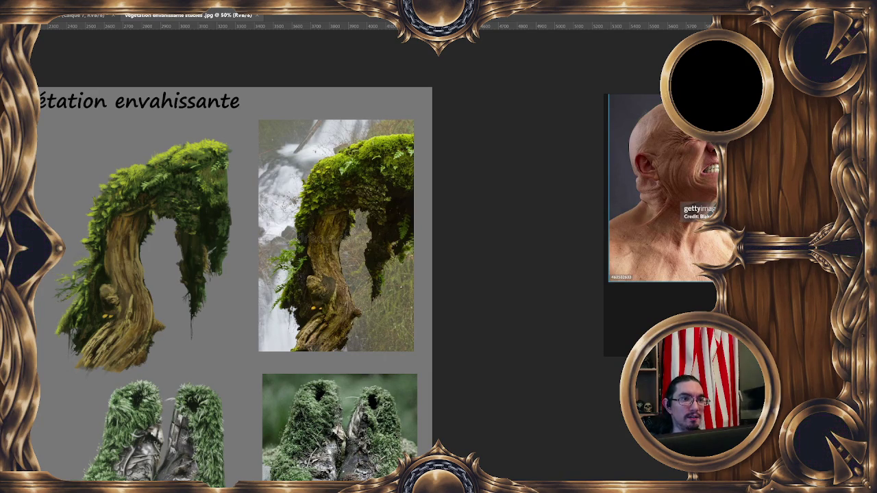
pyautogui.click(258, 17)
pyautogui.hotkey('ctrl', 'Tab')
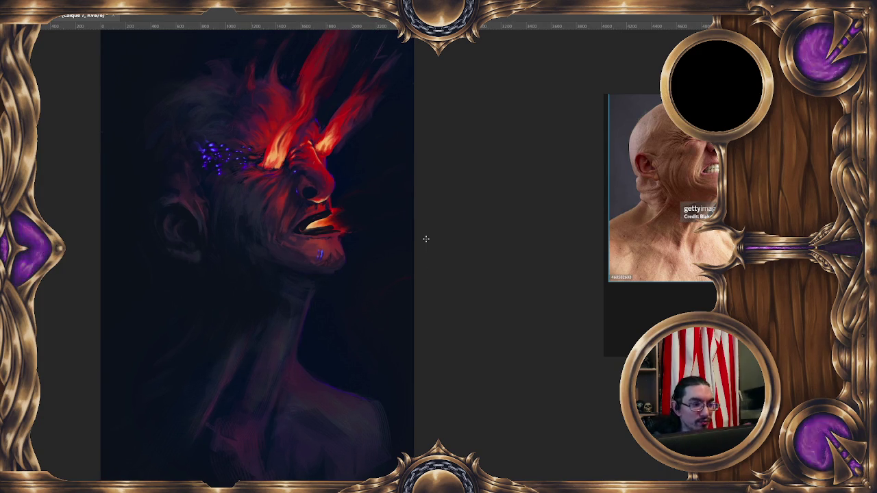
# Create a new blank grey document and add a new layer.
pyautogui.hotkey('alt', 'f')
pyautogui.hotkey('ctrl', 'n')
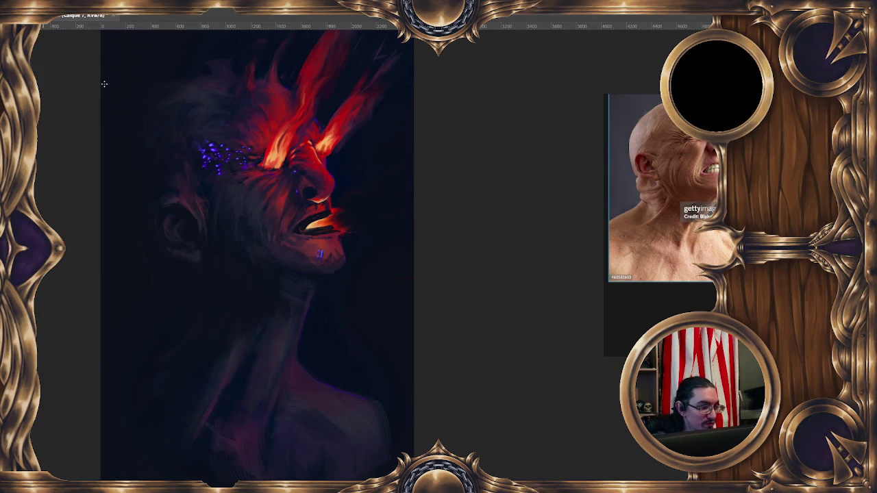
pyautogui.click(507, 350)
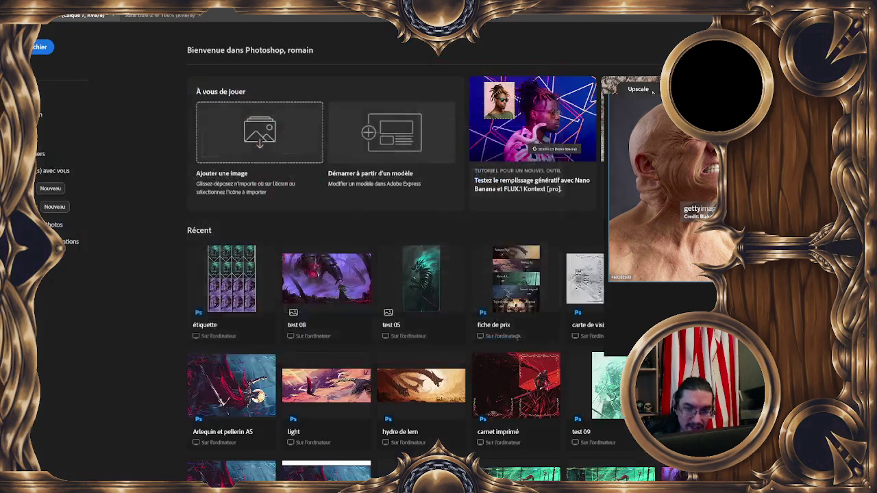
pyautogui.hotkey('ctrl', 'shift', 'n')
pyautogui.click(559, 236)
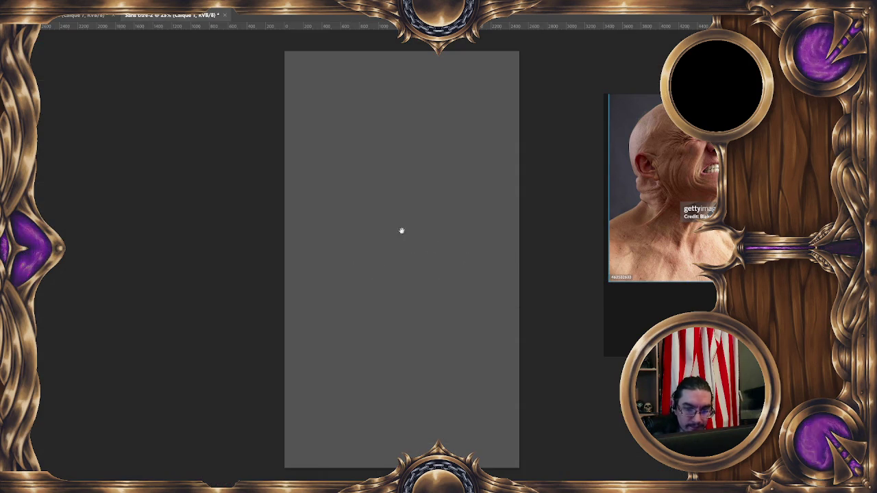
pyautogui.press('F6')
# Paint a very dark brown vertical strip using the Sampled Brush 1 571 brush.
pyautogui.moveTo(347, 130); pyautogui.dragTo(288, 134)
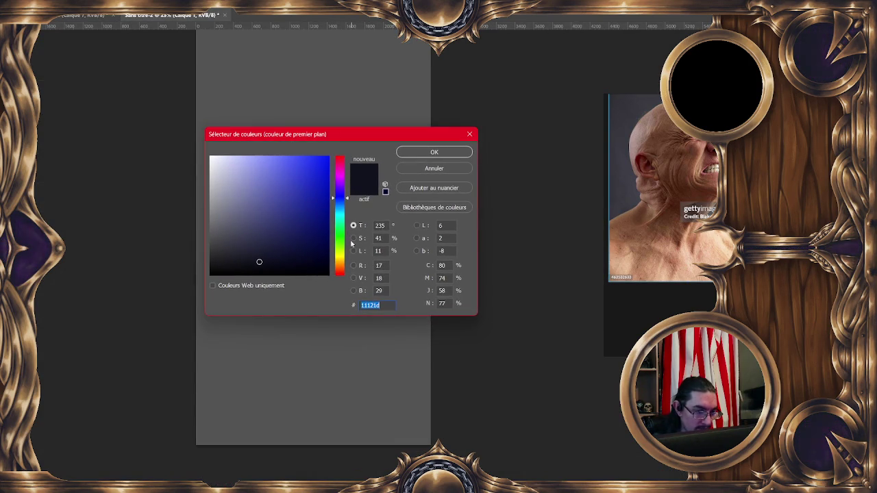
pyautogui.moveTo(339, 199); pyautogui.dragTo(336, 264)
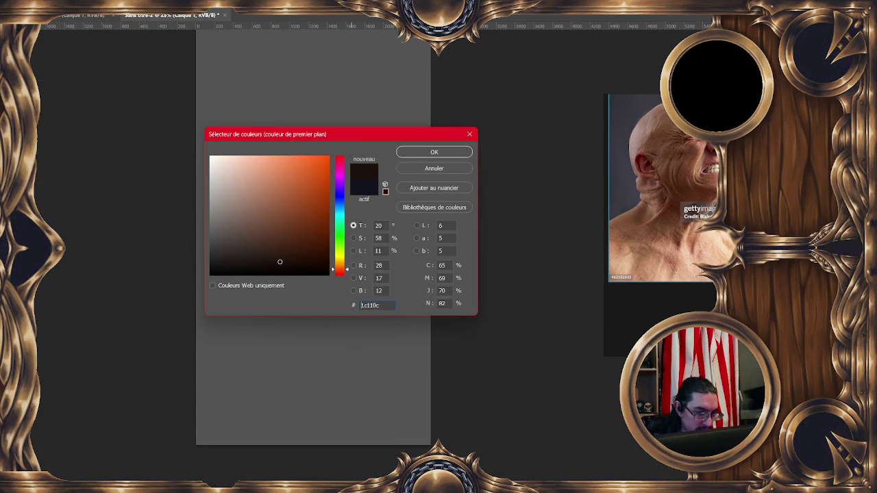
pyautogui.click(428, 154)
pyautogui.moveTo(285, 117)
pyautogui.mouseDown()
pyautogui.moveTo(286, 188)
pyautogui.moveTo(293, 132)
pyautogui.mouseUp()
pyautogui.rightClick(293, 133)
pyautogui.click(459, 204)
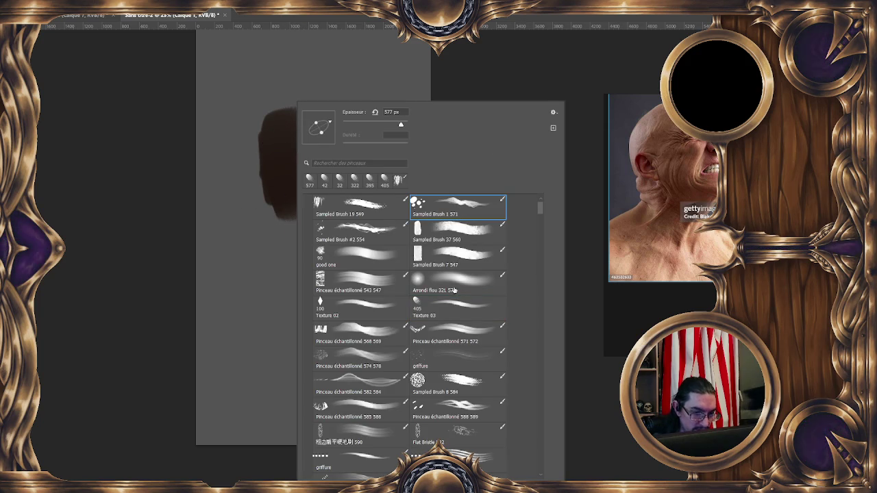
pyautogui.press('Return')
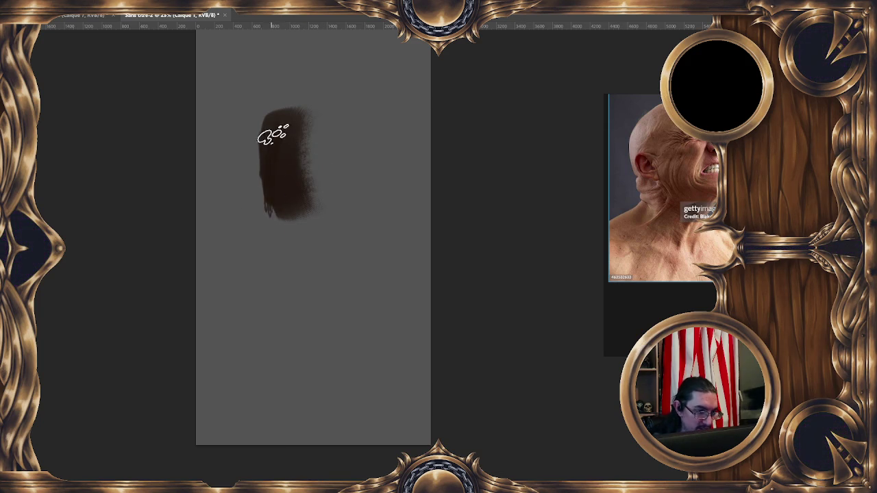
pyautogui.moveTo(291, 149)
pyautogui.mouseDown()
pyautogui.moveTo(264, 165)
pyautogui.moveTo(274, 127)
pyautogui.moveTo(279, 212)
pyautogui.moveTo(302, 207)
pyautogui.moveTo(290, 104)
pyautogui.mouseUp()
# Add lighter reddish-brown, semi-transparent strokes along the strip's edges, sampling browns from it.
pyautogui.press('F6')
pyautogui.click(294, 246)
pyautogui.press('Return')
pyautogui.moveTo(280, 147); pyautogui.dragTo(254, 205)
pyautogui.moveTo(267, 96)
pyautogui.mouseDown()
pyautogui.moveTo(260, 208)
pyautogui.moveTo(307, 126)
pyautogui.mouseUp()
pyautogui.keyDown('alt'); pyautogui.click(274, 131); pyautogui.keyUp('alt')
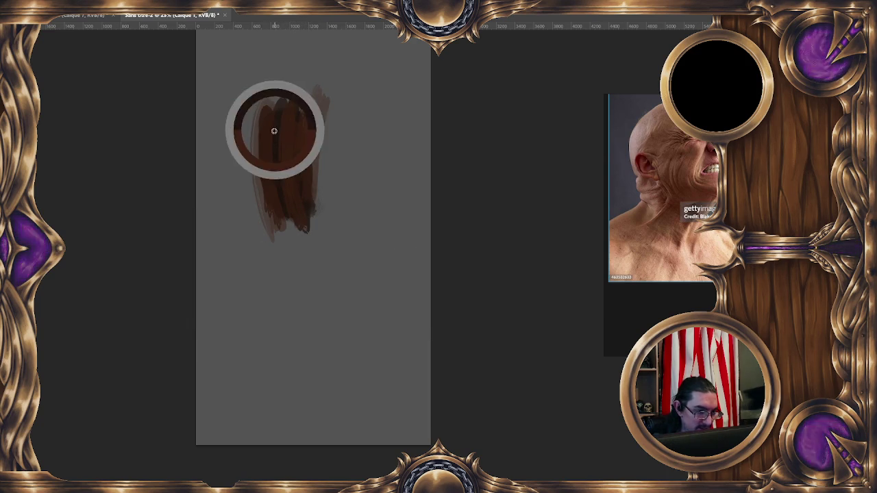
pyautogui.moveTo(268, 96); pyautogui.dragTo(264, 229)
pyautogui.moveTo(315, 213)
pyautogui.mouseDown()
pyautogui.moveTo(313, 107)
pyautogui.moveTo(312, 205)
pyautogui.mouseUp()
pyautogui.keyDown('alt'); pyautogui.click(289, 137); pyautogui.keyUp('alt')
# Paint mid orange-brown strokes down the middle of the strip and darken its left edge.
pyautogui.press('F12')
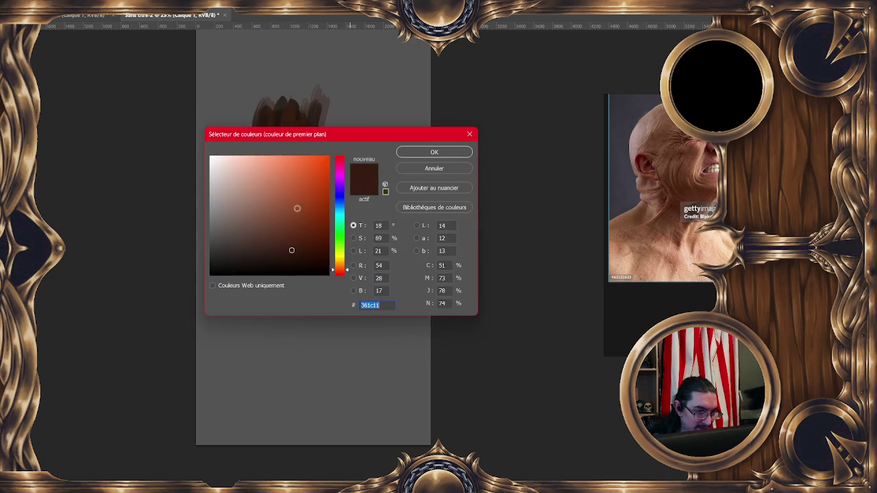
pyautogui.moveTo(339, 268); pyautogui.dragTo(340, 265)
pyautogui.click(293, 226)
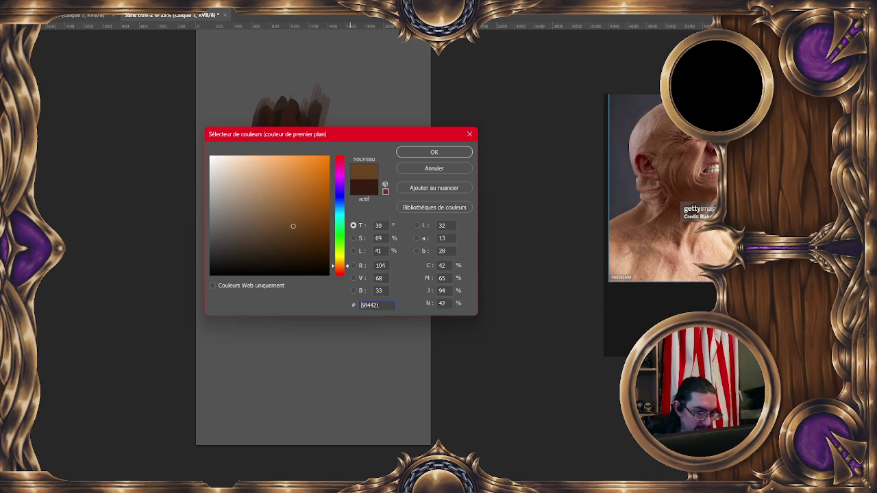
pyautogui.click(406, 155)
pyautogui.moveTo(293, 124)
pyautogui.mouseDown()
pyautogui.moveTo(290, 186)
pyautogui.moveTo(297, 141)
pyautogui.moveTo(307, 204)
pyautogui.moveTo(296, 99)
pyautogui.mouseUp()
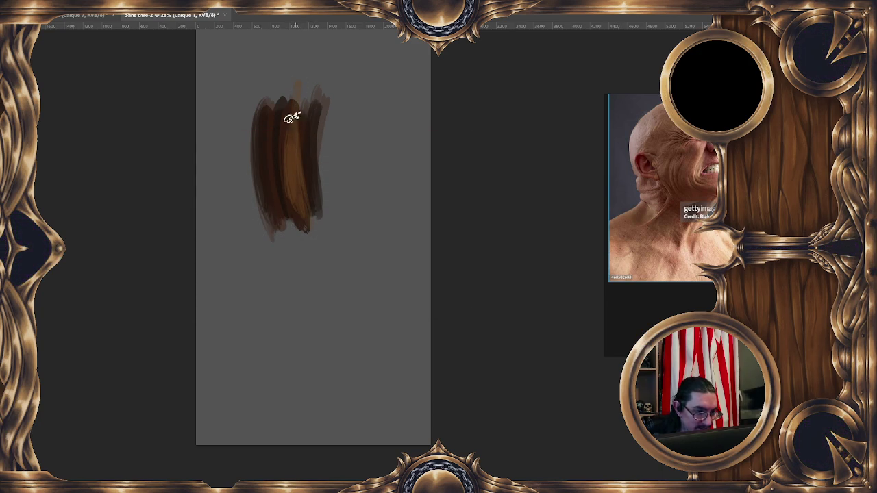
pyautogui.moveTo(278, 130)
pyautogui.mouseDown()
pyautogui.moveTo(274, 205)
pyautogui.moveTo(303, 186)
pyautogui.moveTo(309, 208)
pyautogui.mouseUp()
pyautogui.keyDown('alt'); pyautogui.click(285, 124); pyautogui.keyUp('alt')
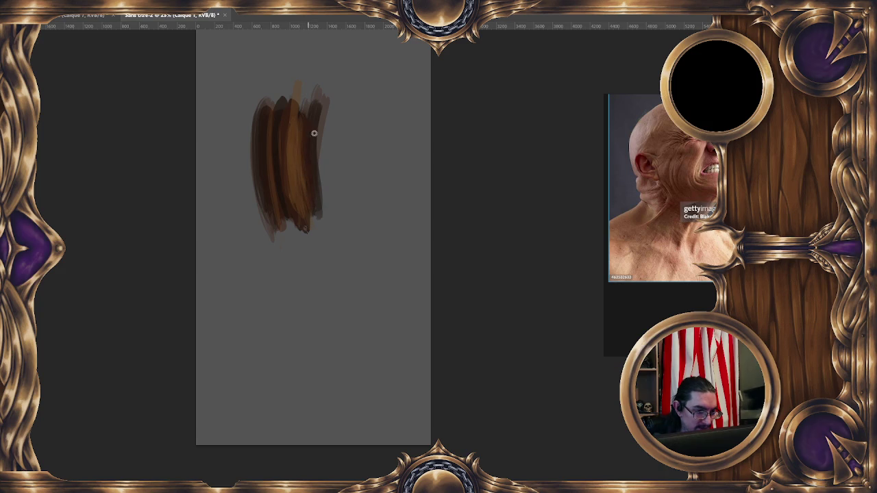
pyautogui.keyDown('alt'); pyautogui.click(313, 131); pyautogui.keyUp('alt')
pyautogui.keyDown('alt'); pyautogui.click(279, 129); pyautogui.keyUp('alt')
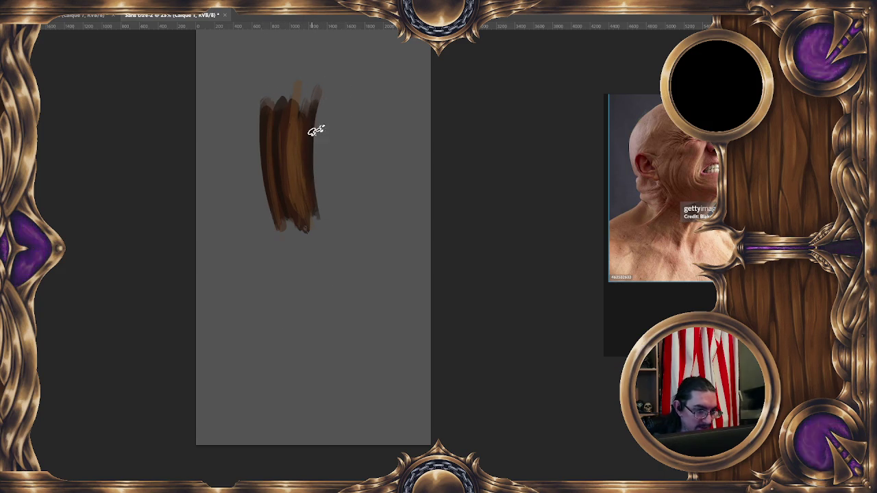
pyautogui.moveTo(263, 156); pyautogui.dragTo(275, 226)
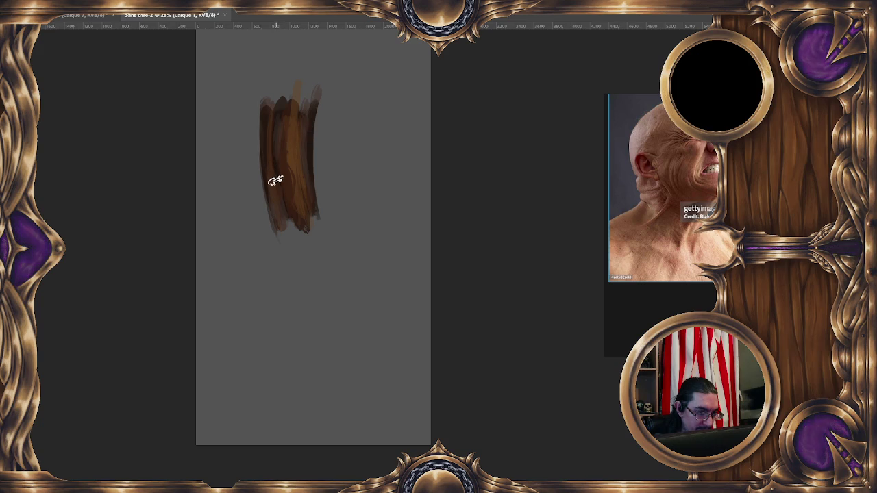
# Choose a muted olive yellow-green and paint lighter olive strokes over the brown strip.
pyautogui.rightClick(390, 189)
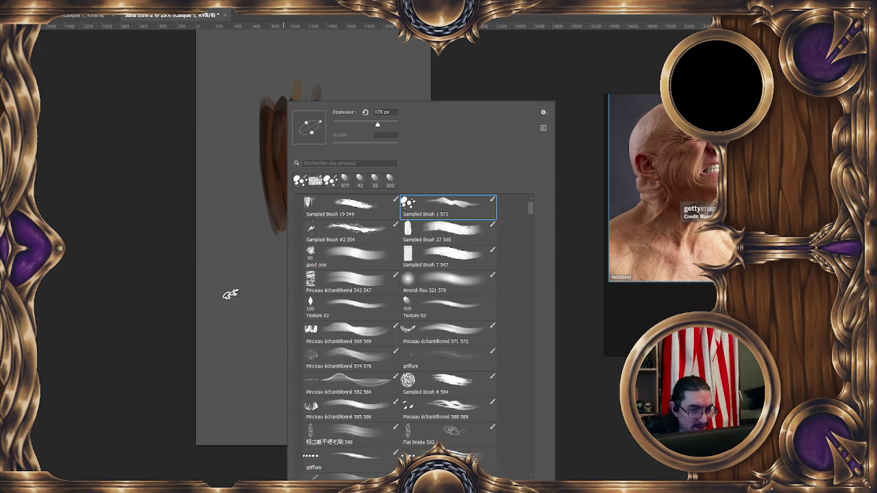
pyautogui.click(438, 301)
pyautogui.press('Escape')
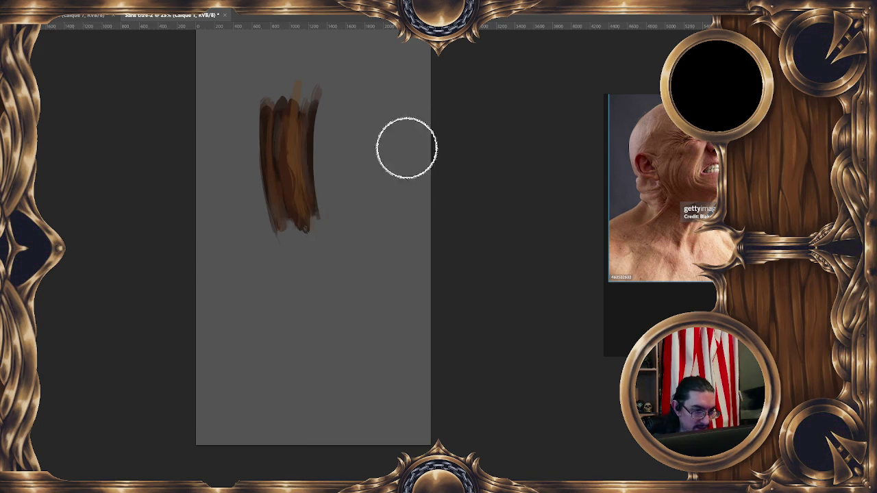
pyautogui.click(414, 169)
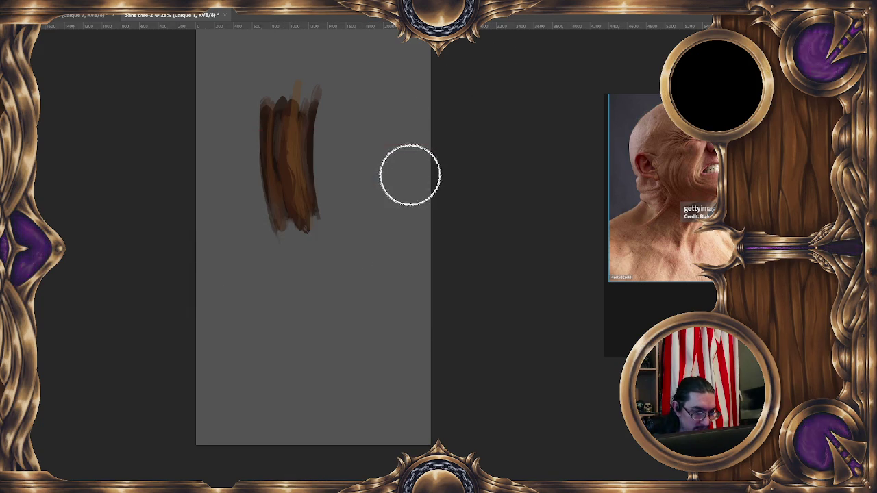
pyautogui.moveTo(340, 259); pyautogui.dragTo(340, 246)
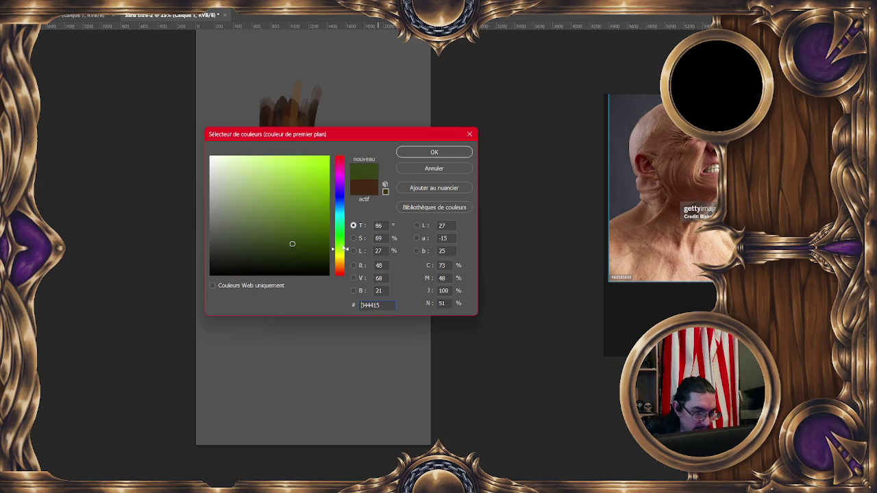
pyautogui.click(245, 248)
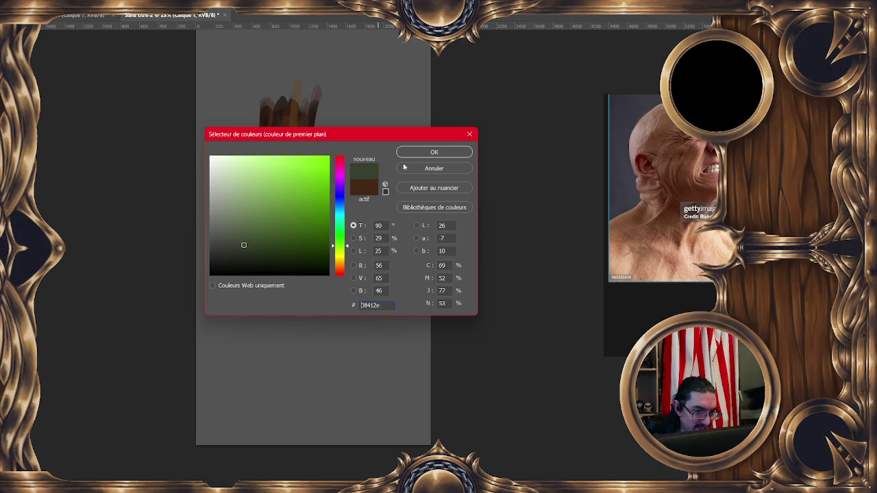
pyautogui.click(345, 252)
pyautogui.moveTo(272, 235); pyautogui.dragTo(272, 239)
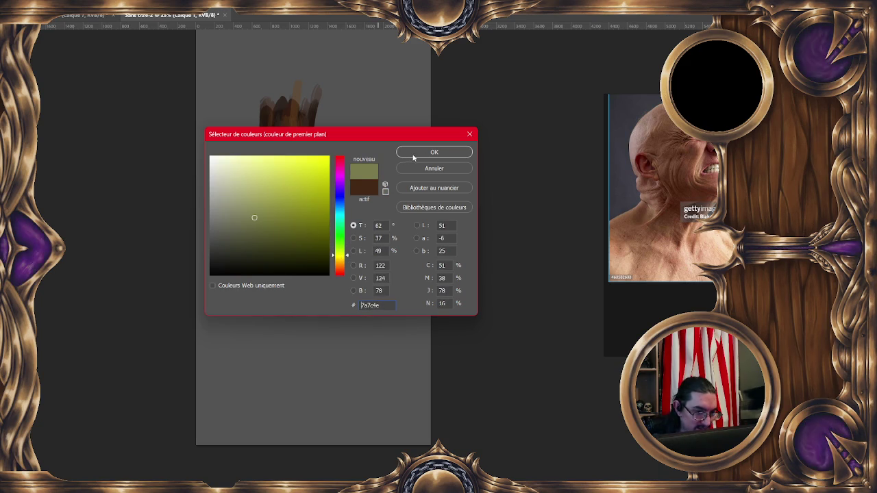
pyautogui.press('Return')
pyautogui.moveTo(304, 216)
pyautogui.mouseDown()
pyautogui.moveTo(294, 199)
pyautogui.moveTo(296, 226)
pyautogui.mouseUp()
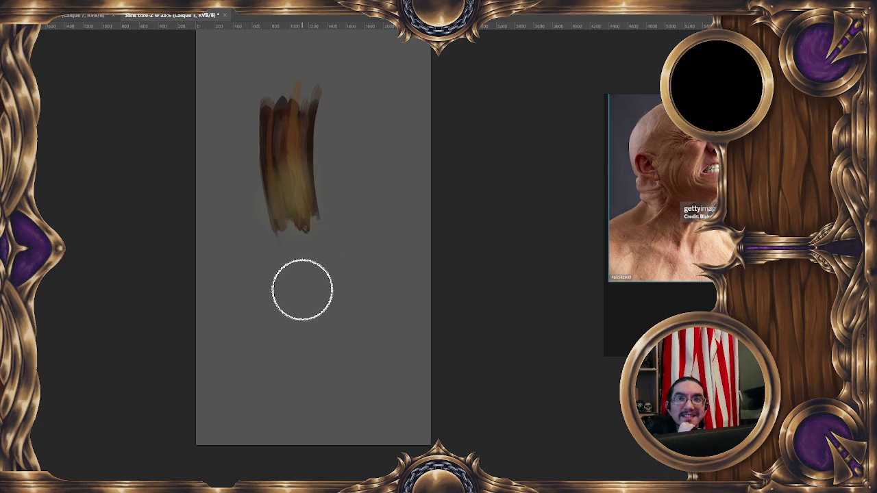
pyautogui.rightClick(288, 145)
# Switch to a textured sampled brush and paint streaks with browns eyedropped from the strip.
pyautogui.doubleClick(452, 211)
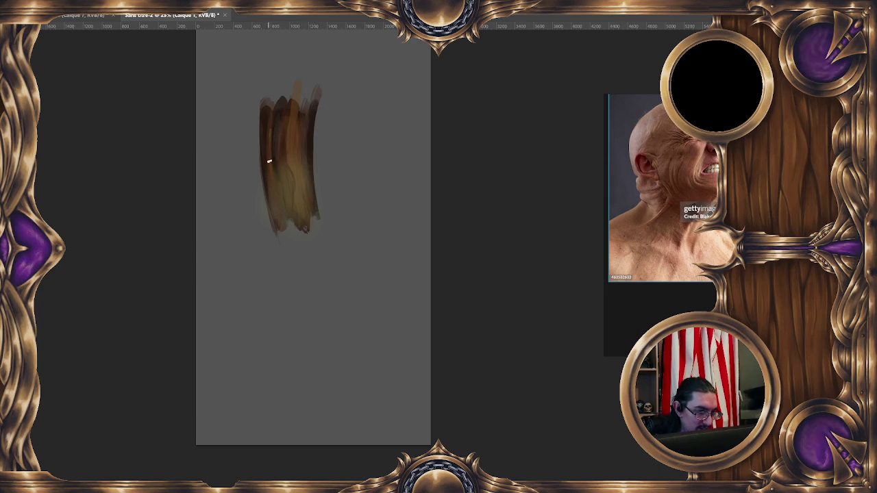
pyautogui.keyDown('alt'); pyautogui.click(307, 139); pyautogui.keyUp('alt')
pyautogui.keyDown('alt'); pyautogui.click(311, 116); pyautogui.keyUp('alt')
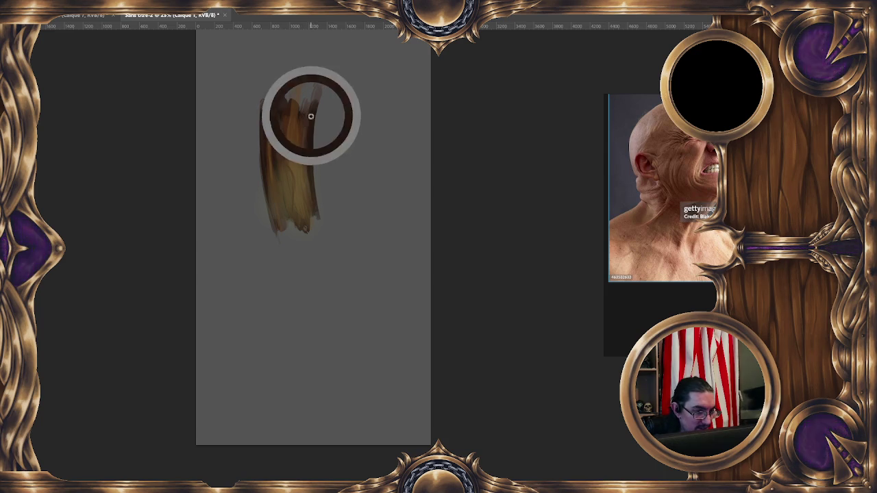
pyautogui.keyDown('alt'); pyautogui.click(294, 159); pyautogui.keyUp('alt')
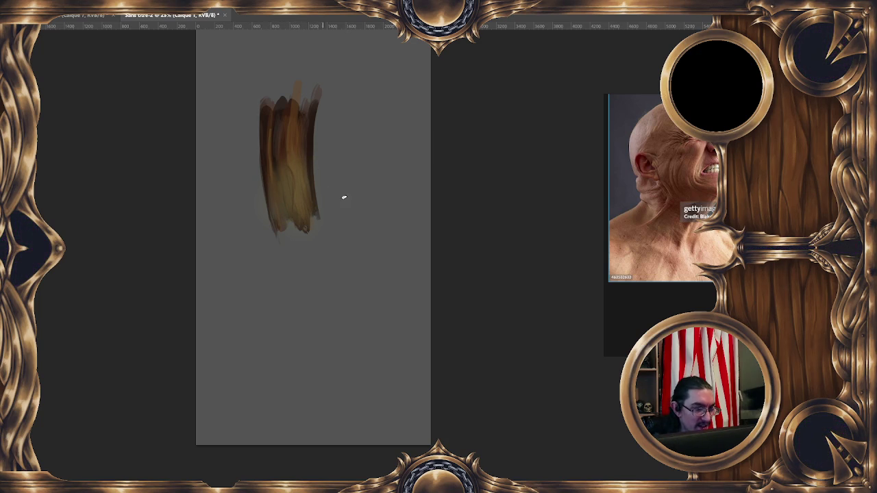
pyautogui.keyDown('alt'); pyautogui.rightClick(301, 130); pyautogui.keyUp('alt')
pyautogui.keyDown('alt'); pyautogui.click(300, 129); pyautogui.keyUp('alt')
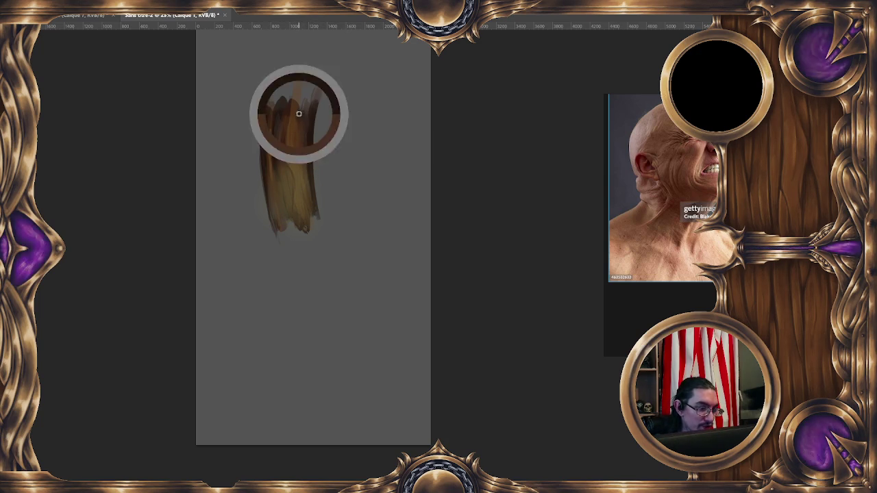
pyautogui.keyDown('alt'); pyautogui.rightClick(304, 117); pyautogui.keyUp('alt')
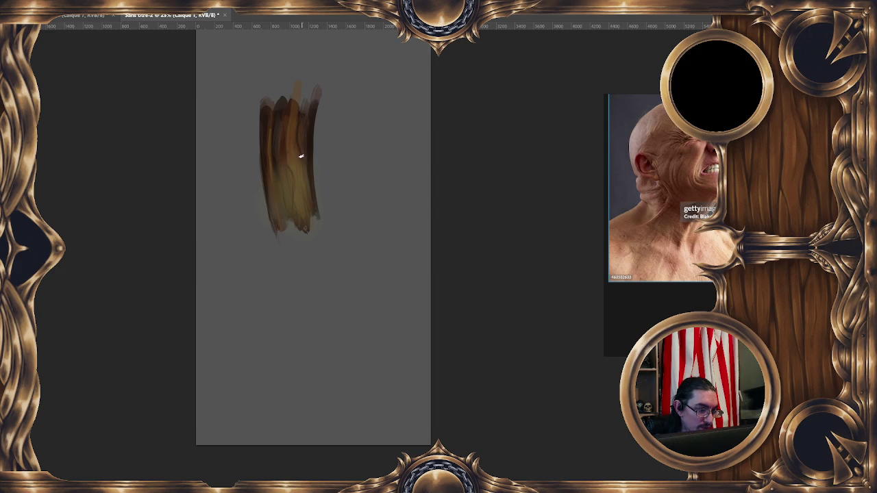
pyautogui.keyDown('alt'); pyautogui.click(303, 172); pyautogui.keyUp('alt')
pyautogui.keyDown('alt'); pyautogui.click(310, 132); pyautogui.keyUp('alt')
# Resize the brush and keep blending strip browns into the streaks from top to middle.
pyautogui.keyDown('alt'); pyautogui.rightClick(307, 120); pyautogui.keyUp('alt')
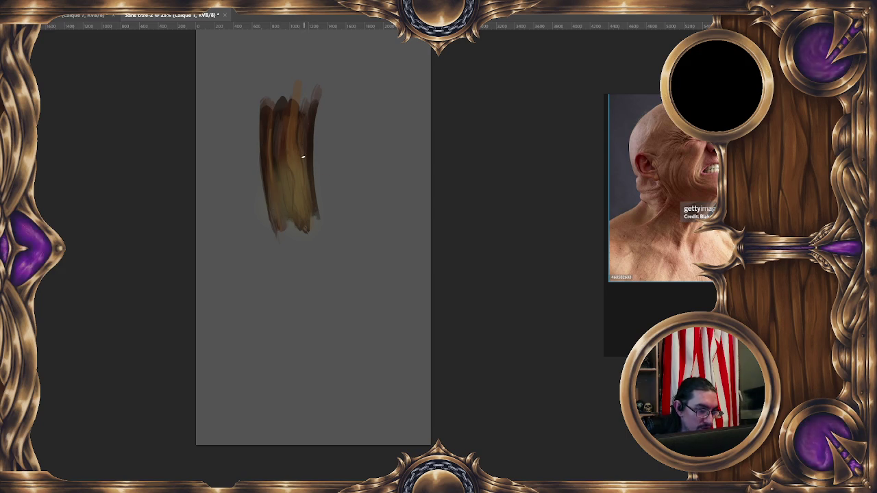
pyautogui.keyDown('alt'); pyautogui.click(299, 135); pyautogui.keyUp('alt')
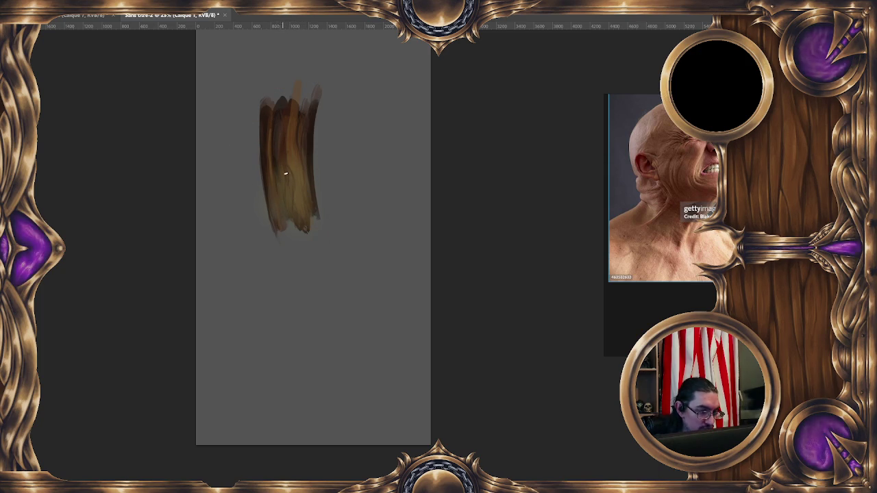
pyautogui.moveTo(349, 131); pyautogui.dragTo(341, 122)
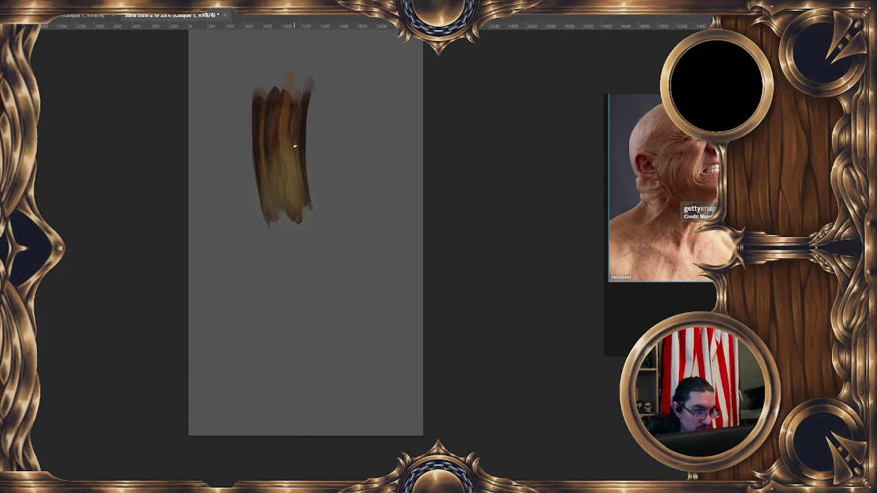
pyautogui.keyDown('alt'); pyautogui.click(296, 176); pyautogui.keyUp('alt')
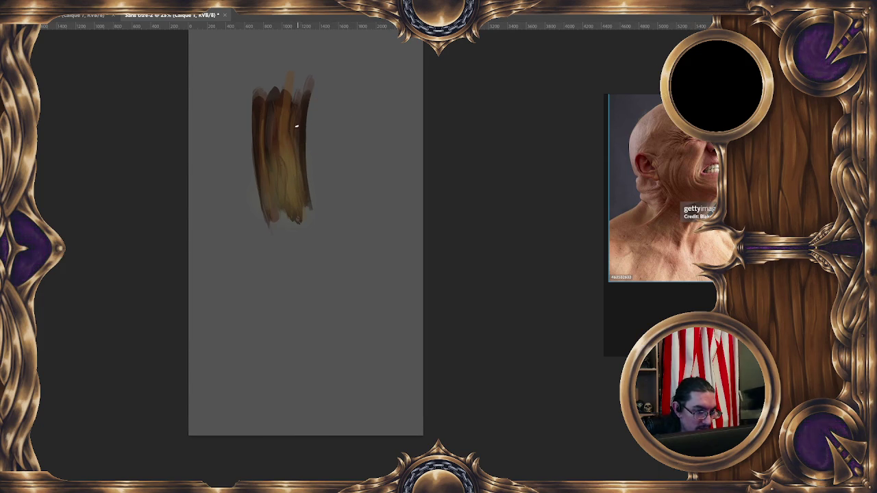
pyautogui.keyDown('alt'); pyautogui.click(289, 101); pyautogui.keyUp('alt')
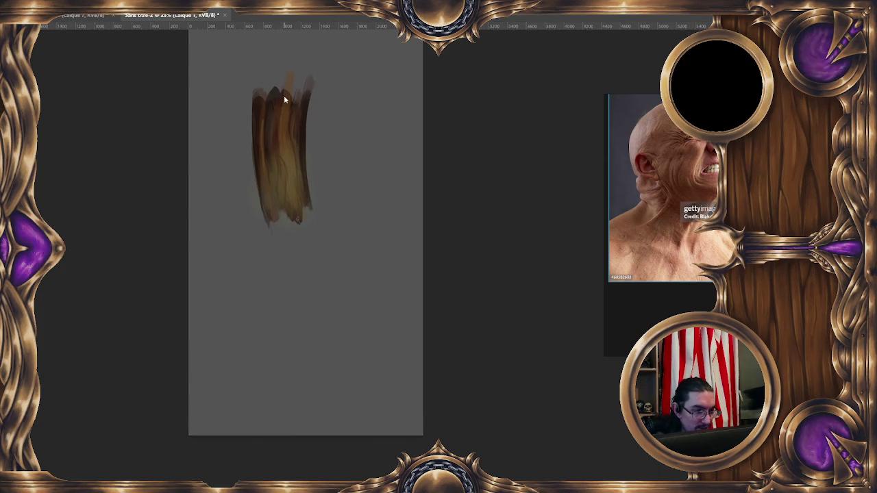
pyautogui.keyDown('alt'); pyautogui.click(285, 131); pyautogui.keyUp('alt')
pyautogui.keyDown('alt'); pyautogui.click(278, 140); pyautogui.keyUp('alt')
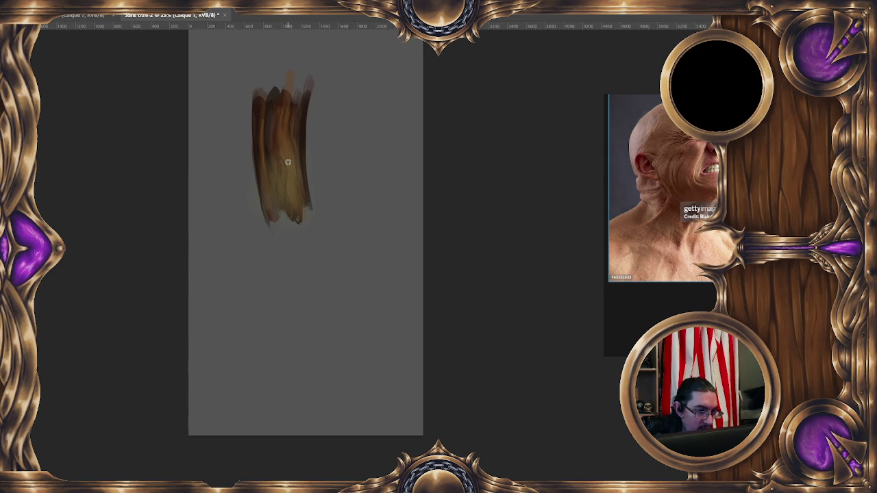
pyautogui.press('F1')
# Set the foreground to a light tan and pick a different textured brush.
pyautogui.click(261, 179)
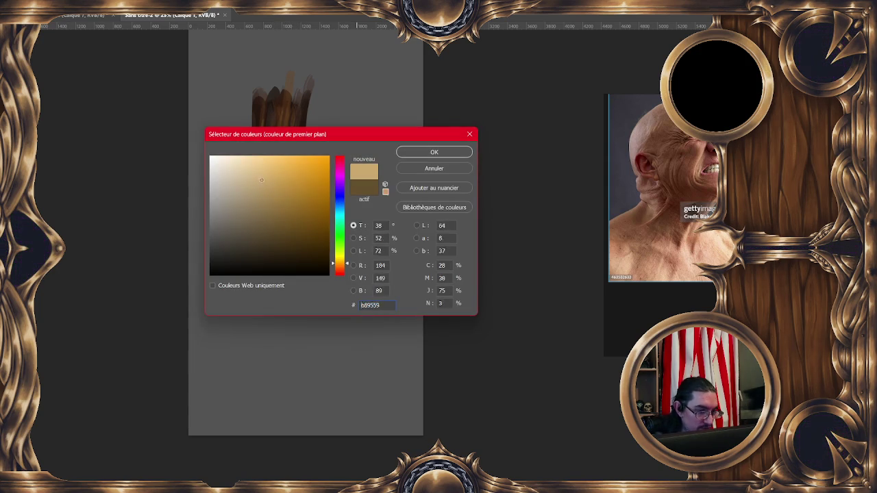
pyautogui.click(423, 153)
pyautogui.rightClick(288, 139)
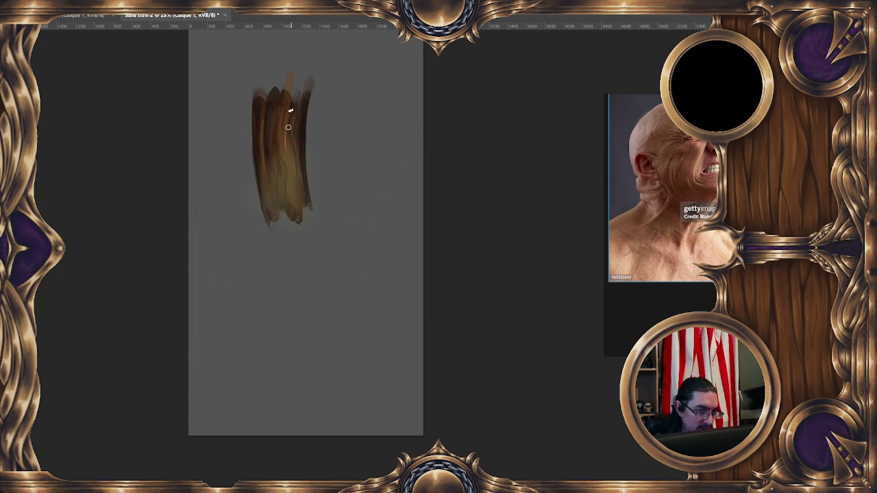
pyautogui.click(438, 334)
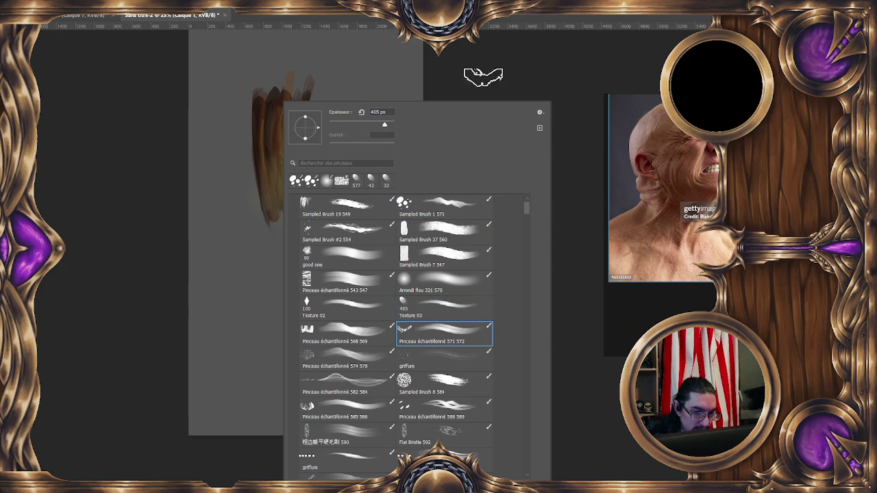
pyautogui.press('Return')
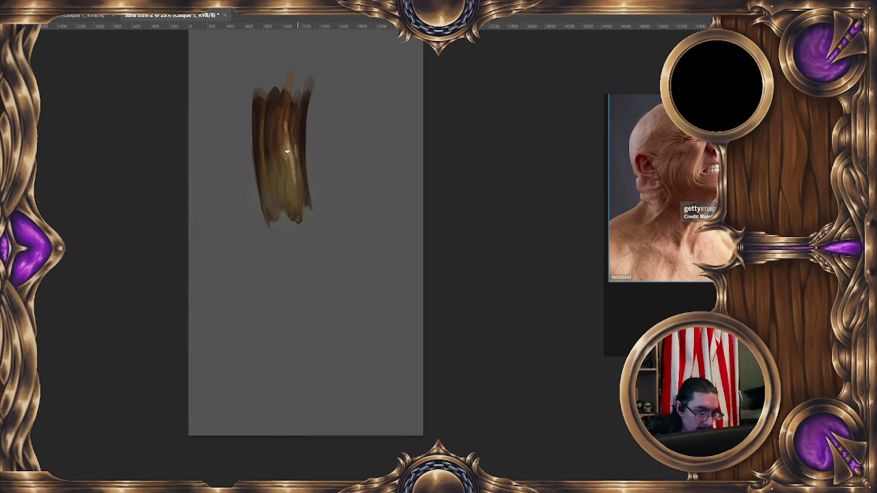
# Brush pale tan highlights into the middle of the strip, eyedropping nearby tones.
pyautogui.keyDown('alt'); pyautogui.click(286, 149); pyautogui.keyUp('alt')
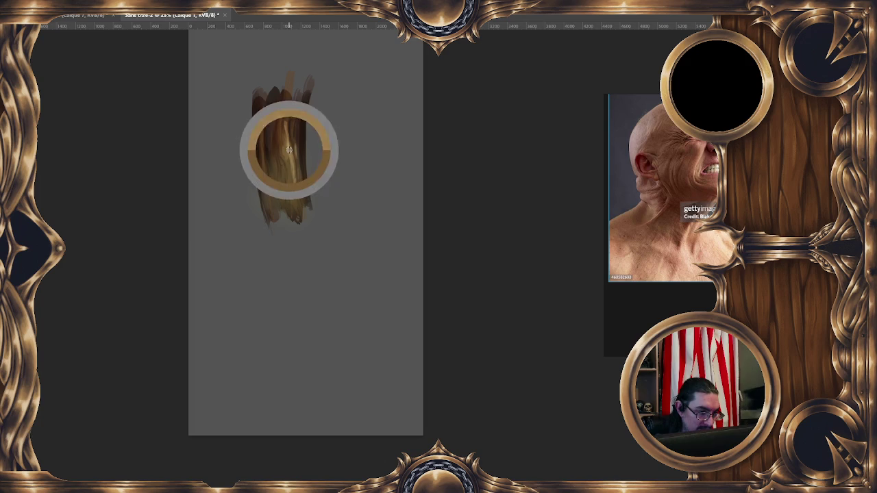
pyautogui.keyDown('alt'); pyautogui.click(287, 117); pyautogui.keyUp('alt')
pyautogui.keyDown('alt'); pyautogui.rightClick(289, 119); pyautogui.keyUp('alt')
pyautogui.keyDown('alt'); pyautogui.click(290, 148); pyautogui.keyUp('alt')
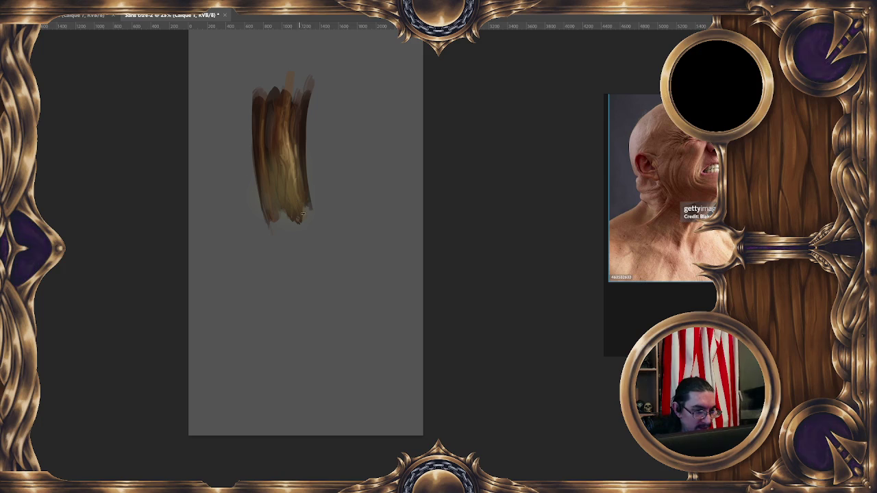
# Set the foreground colour to a deep reddish brown sampled from the strokes.
pyautogui.scroll(-1, 376, 131)
pyautogui.scroll(-1, 376, 134)
pyautogui.scroll(1, 376, 135)
pyautogui.scroll(1, 378, 135)
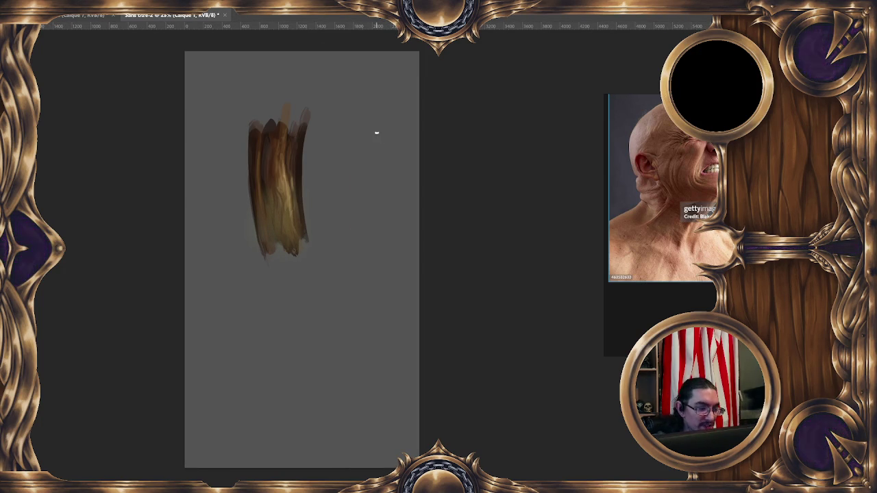
pyautogui.moveTo(337, 134)
pyautogui.mouseDown()
pyautogui.moveTo(298, 225)
pyautogui.moveTo(254, 250)
pyautogui.mouseUp()
pyautogui.click(272, 176)
pyautogui.click(212, 362)
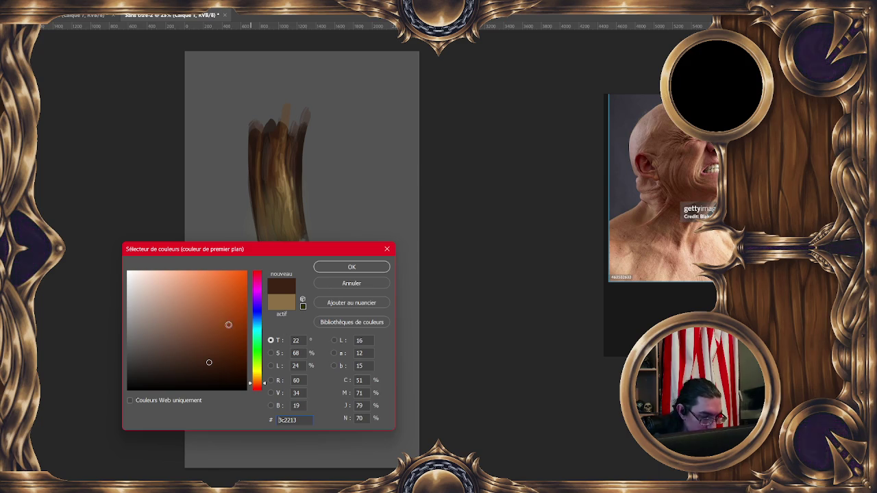
pyautogui.moveTo(209, 363); pyautogui.dragTo(237, 313)
pyautogui.click(343, 269)
# Paint dark brown grain streaks down the strip, eyedropping colours between strokes.
pyautogui.rightClick(292, 161)
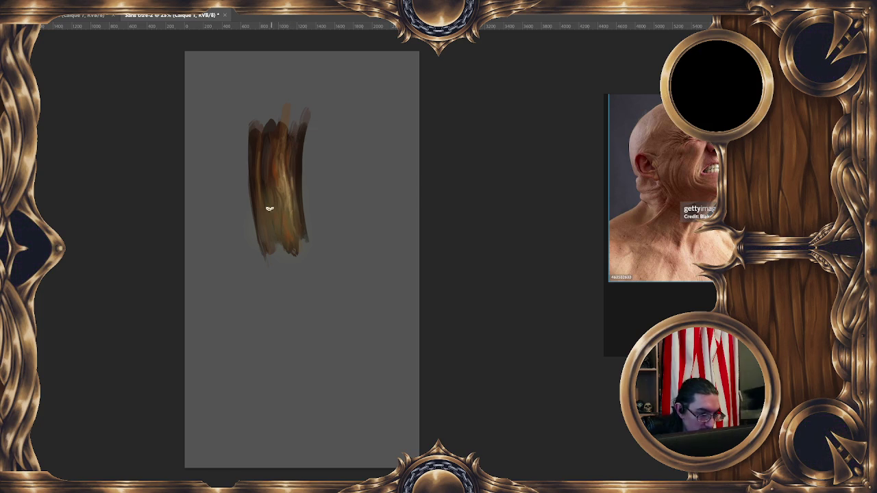
pyautogui.keyDown('alt'); pyautogui.click(282, 237); pyautogui.keyUp('alt')
pyautogui.keyDown('alt'); pyautogui.click(288, 224); pyautogui.keyUp('alt')
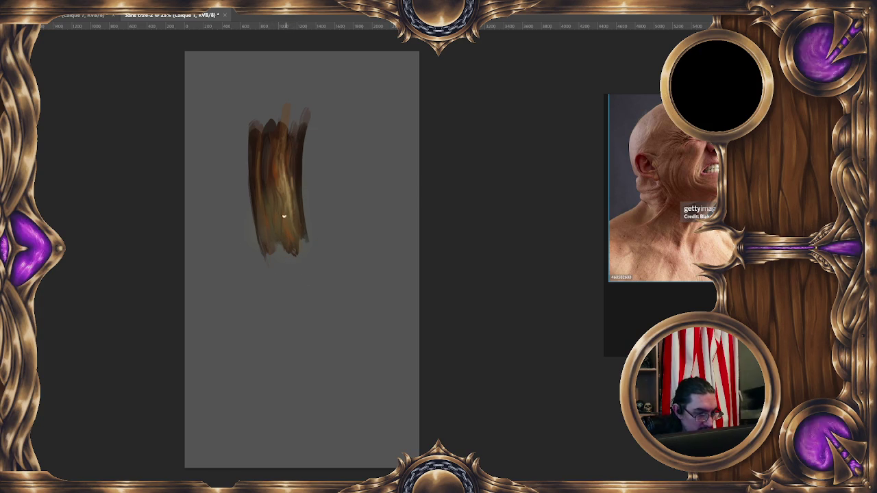
pyautogui.keyDown('alt'); pyautogui.click(282, 200); pyautogui.keyUp('alt')
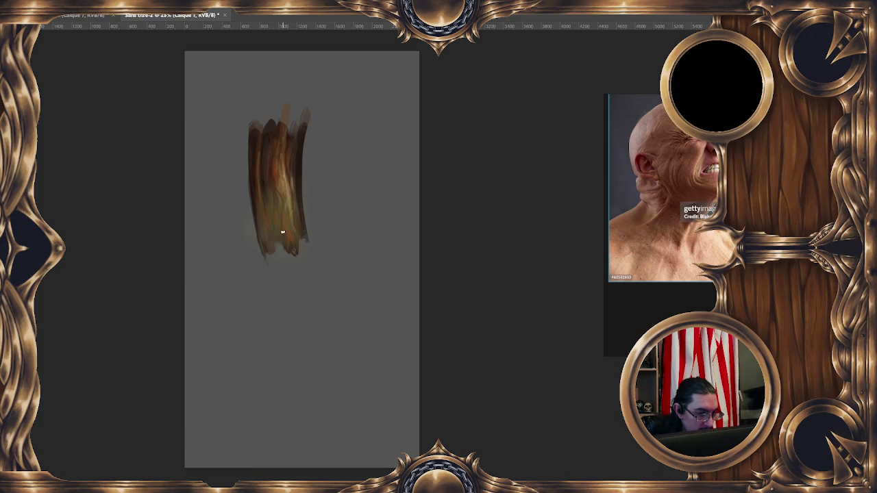
pyautogui.keyDown('alt'); pyautogui.click(287, 216); pyautogui.keyUp('alt')
pyautogui.keyDown('alt'); pyautogui.click(275, 170); pyautogui.keyUp('alt')
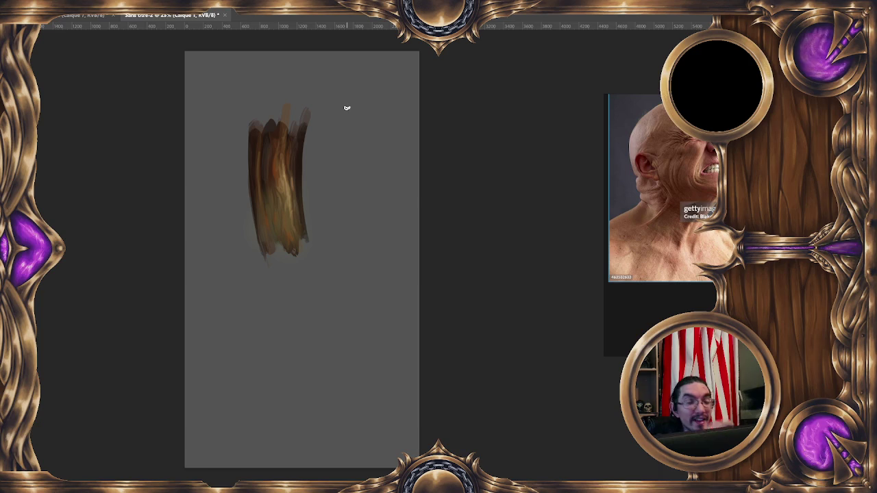
pyautogui.keyDown('alt'); pyautogui.click(274, 169); pyautogui.keyUp('alt')
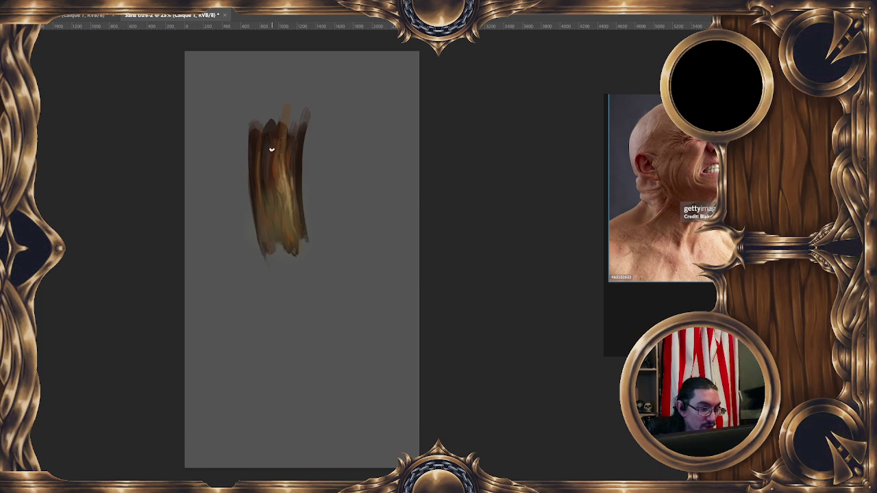
pyautogui.keyDown('alt'); pyautogui.click(268, 138); pyautogui.keyUp('alt')
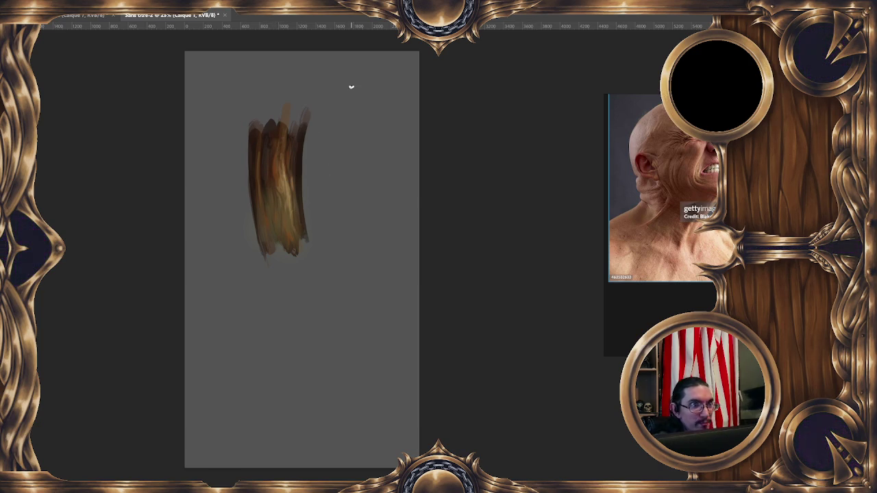
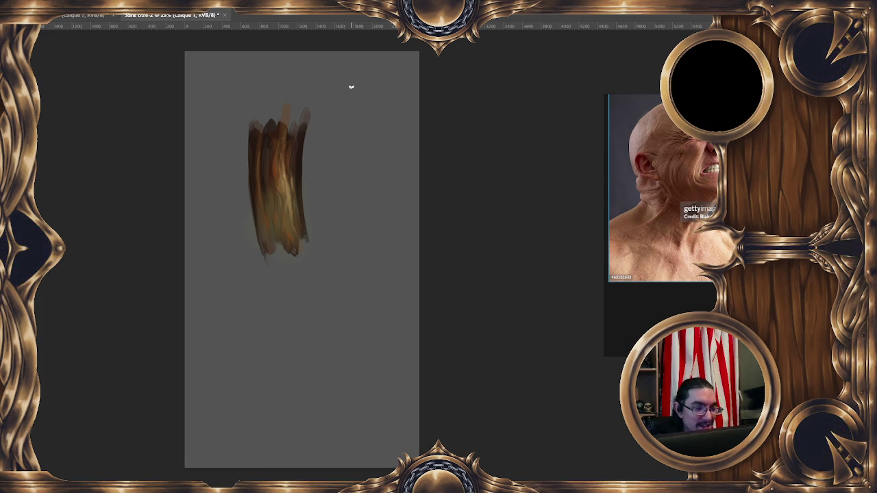
# Set the foreground colour to olive green 53592e and choose a different brush preset.
pyautogui.press('F6')
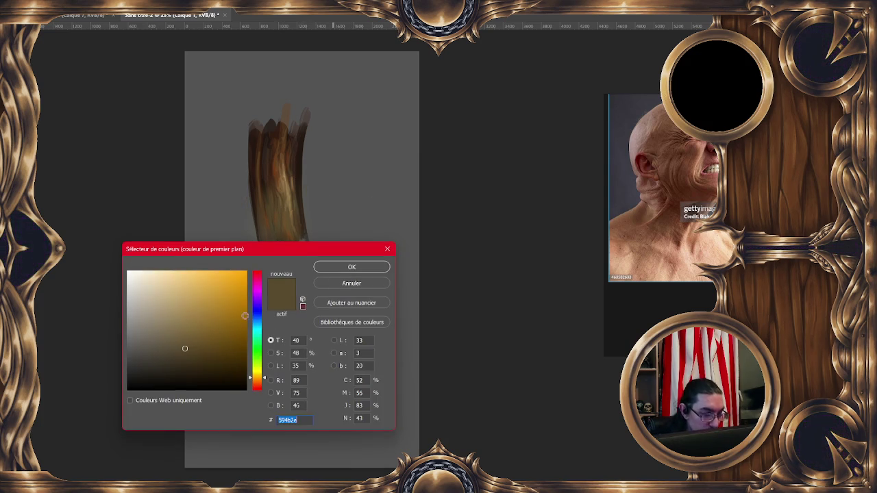
pyautogui.click(259, 369)
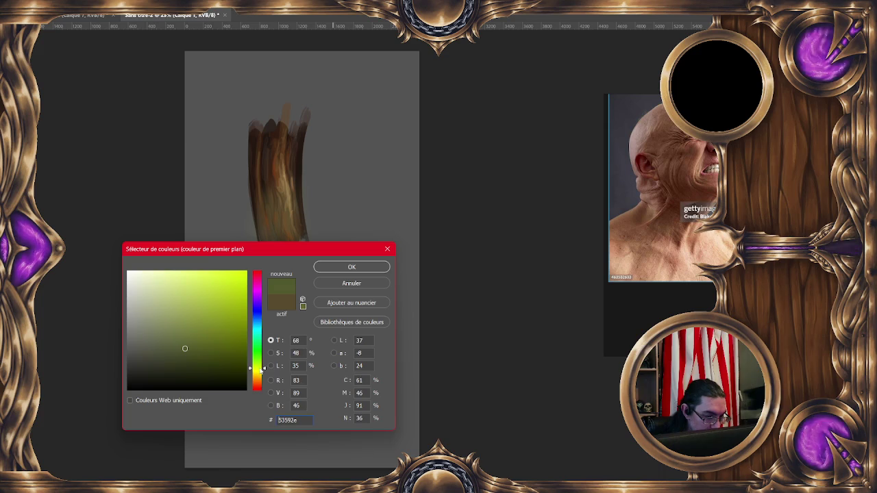
pyautogui.click(349, 267)
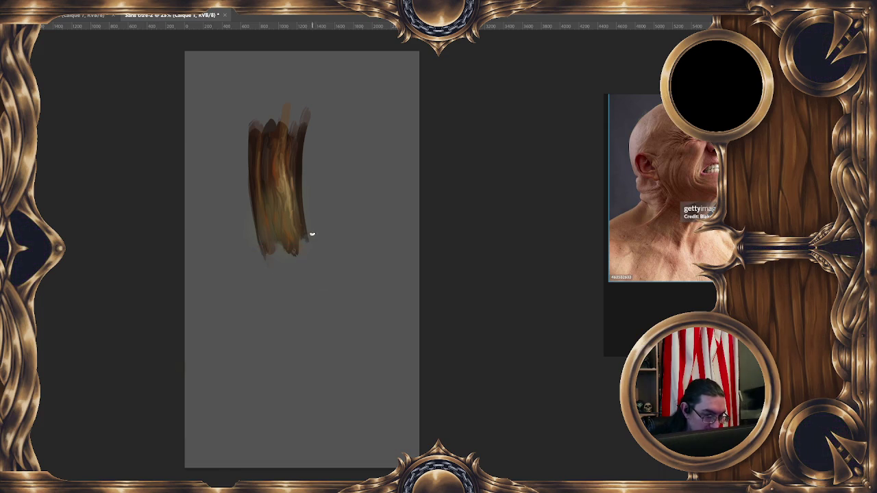
pyautogui.rightClick(265, 177)
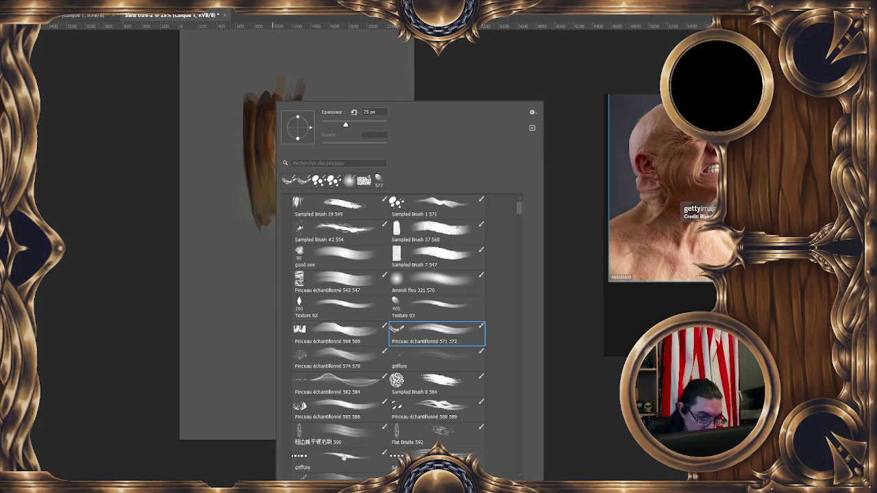
pyautogui.click(440, 74)
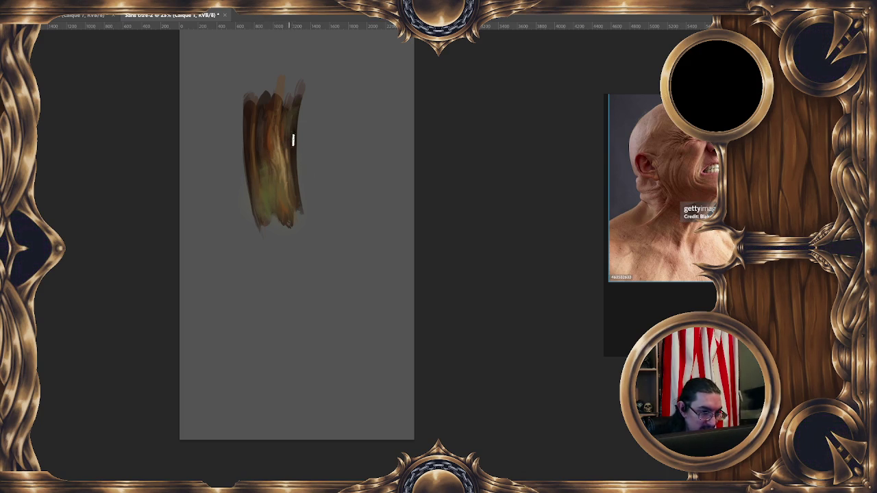
# Sample browns from the test strokes, then close the scratch document.
pyautogui.keyDown('alt'); pyautogui.click(298, 102); pyautogui.keyUp('alt')
pyautogui.keyDown('alt'); pyautogui.click(289, 123); pyautogui.keyUp('alt')
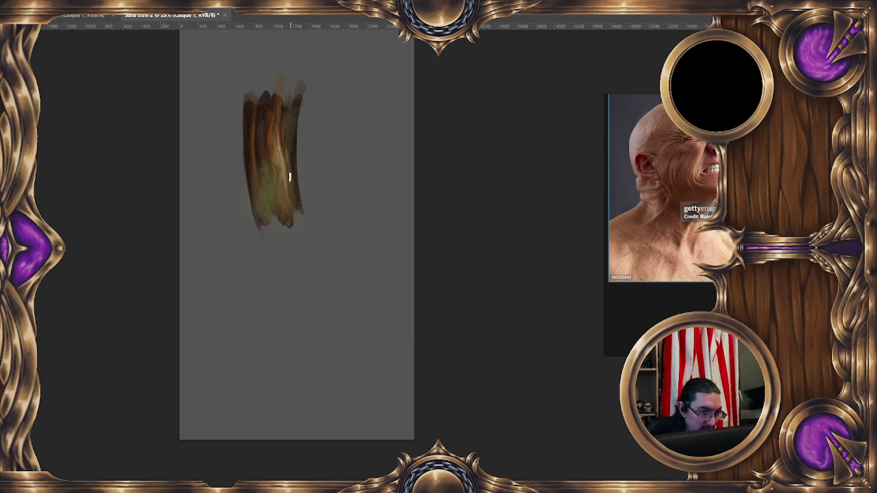
pyautogui.scroll(-1, 309, 257)
pyautogui.scroll(-1, 343, 338)
pyautogui.scroll(1, 382, 294)
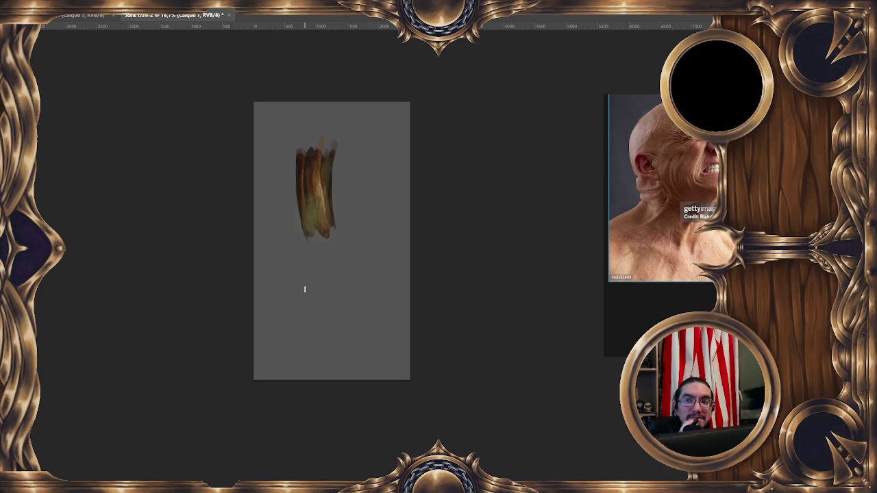
pyautogui.click(229, 15)
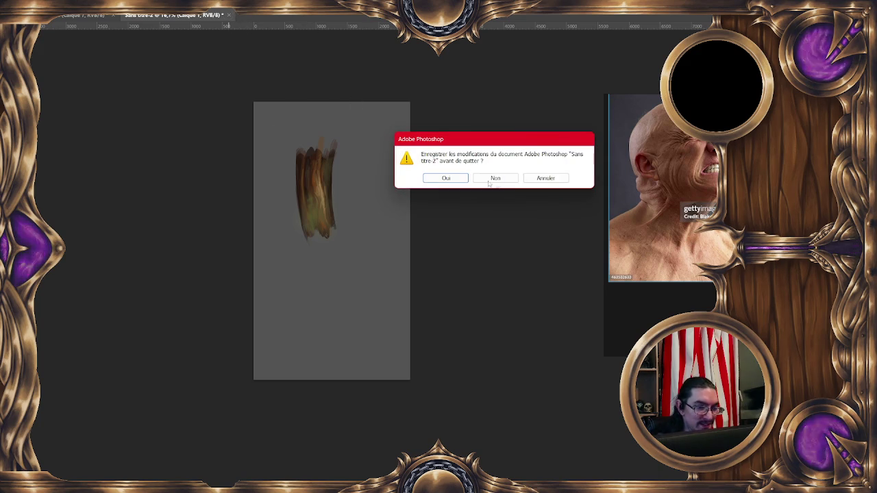
# Discard the scratch document's changes and bring the demon painting into view.
pyautogui.click(502, 180)
pyautogui.moveTo(428, 189); pyautogui.dragTo(419, 226)
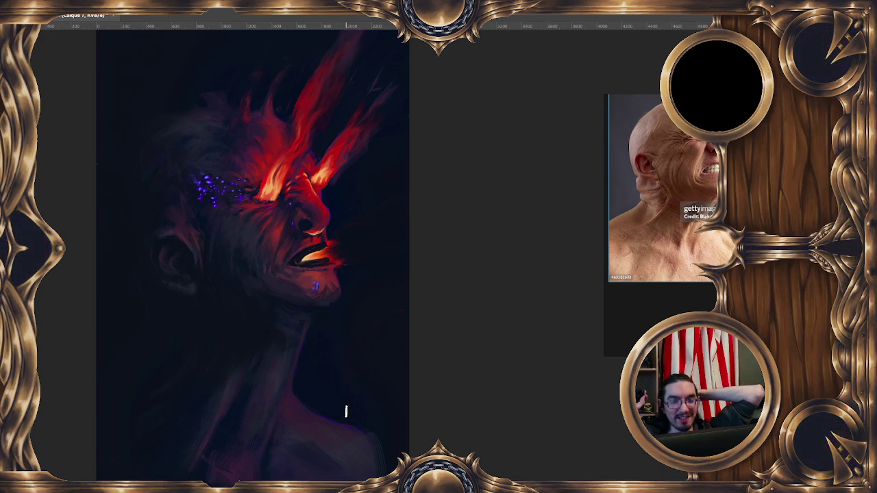
# Sample glowing mouth colours and paint an orange-red breath stroke streaming right from the mouth corner.
pyautogui.moveTo(424, 221)
pyautogui.mouseDown()
pyautogui.moveTo(339, 167)
pyautogui.moveTo(295, 186)
pyautogui.mouseUp()
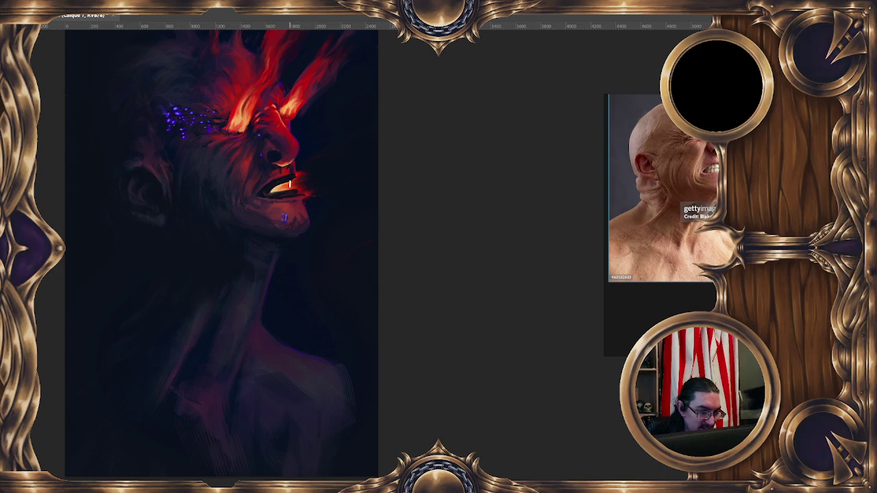
pyautogui.moveTo(311, 199); pyautogui.dragTo(311, 209)
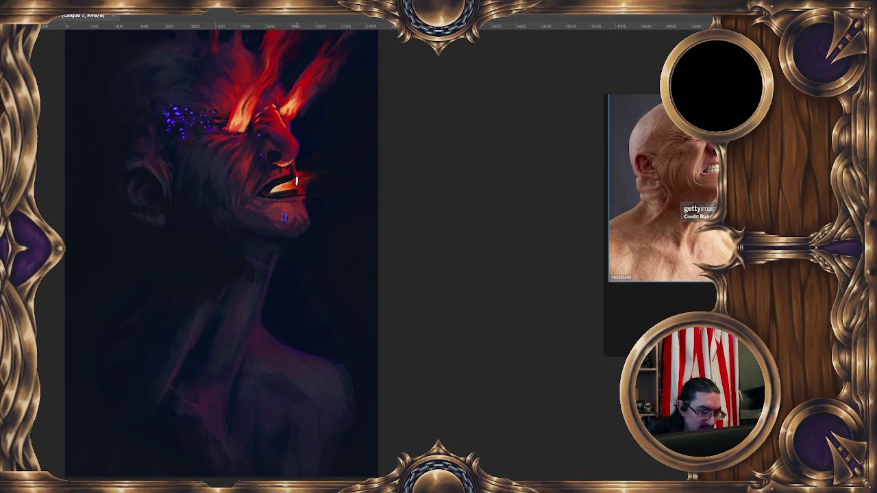
pyautogui.keyDown('ctrl'); pyautogui.click(343, 174); pyautogui.keyUp('ctrl')
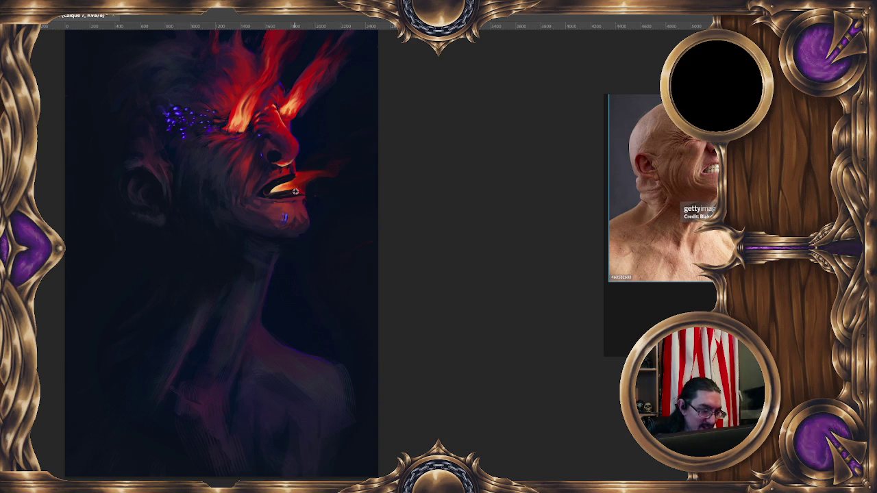
pyautogui.moveTo(316, 212); pyautogui.dragTo(320, 202)
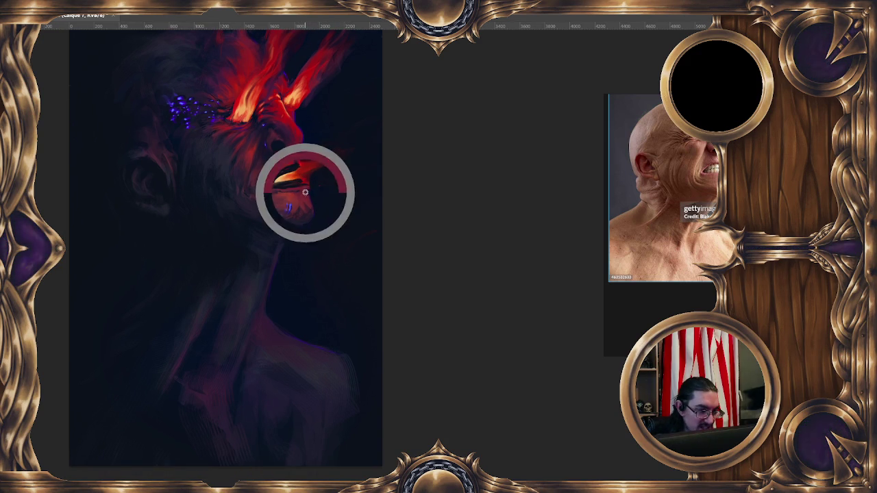
pyautogui.keyDown('ctrl'); pyautogui.click(305, 196); pyautogui.keyUp('ctrl')
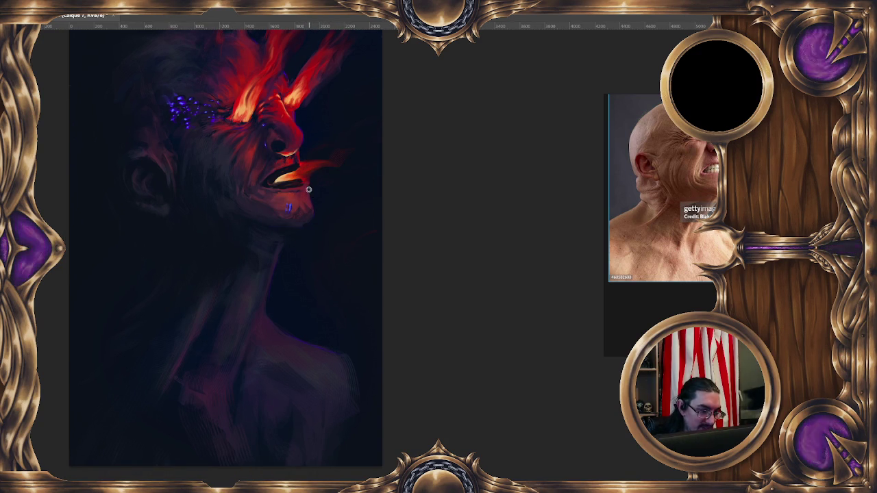
pyautogui.keyDown('ctrl'); pyautogui.click(306, 193); pyautogui.keyUp('ctrl')
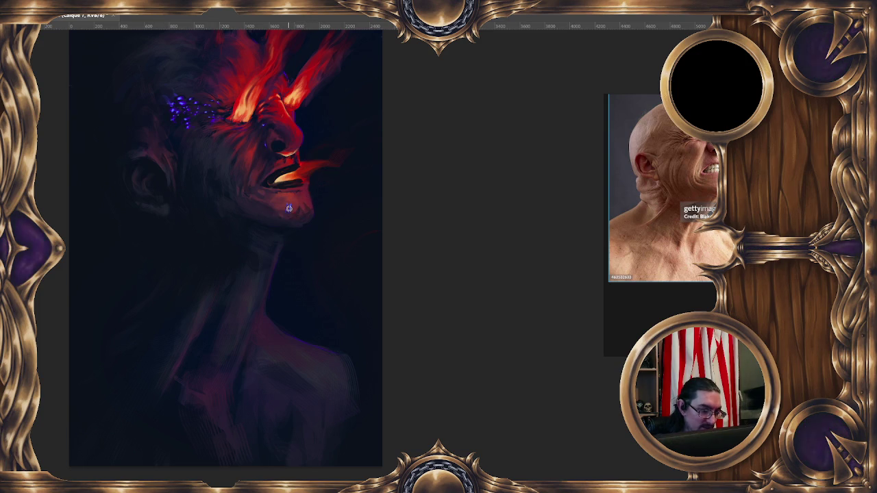
pyautogui.keyDown('ctrl'); pyautogui.click(306, 193); pyautogui.keyUp('ctrl')
pyautogui.moveTo(302, 170); pyautogui.dragTo(343, 157)
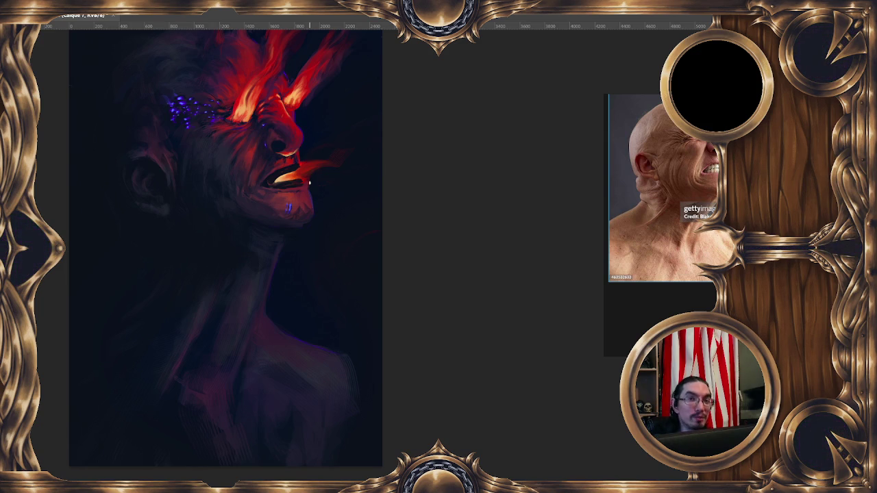
pyautogui.moveTo(378, 171); pyautogui.dragTo(410, 148)
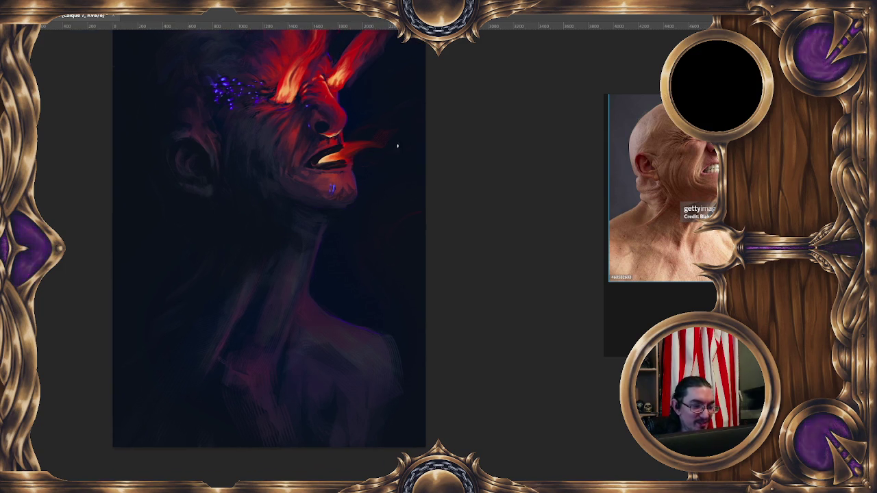
# Brighten the teeth orange-yellow, dab dark red on the upper lip, add a brighter orange breath stroke.
pyautogui.moveTo(318, 160); pyautogui.dragTo(339, 158)
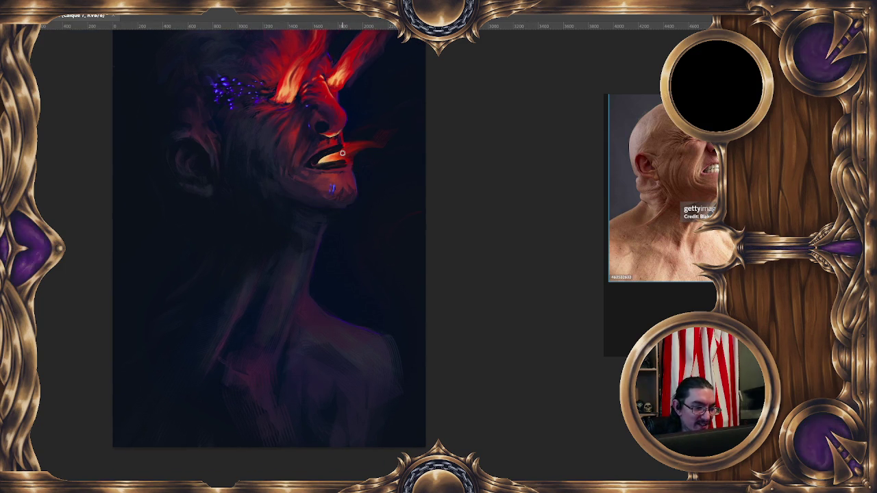
pyautogui.keyDown('ctrl'); pyautogui.click(345, 146); pyautogui.keyUp('ctrl')
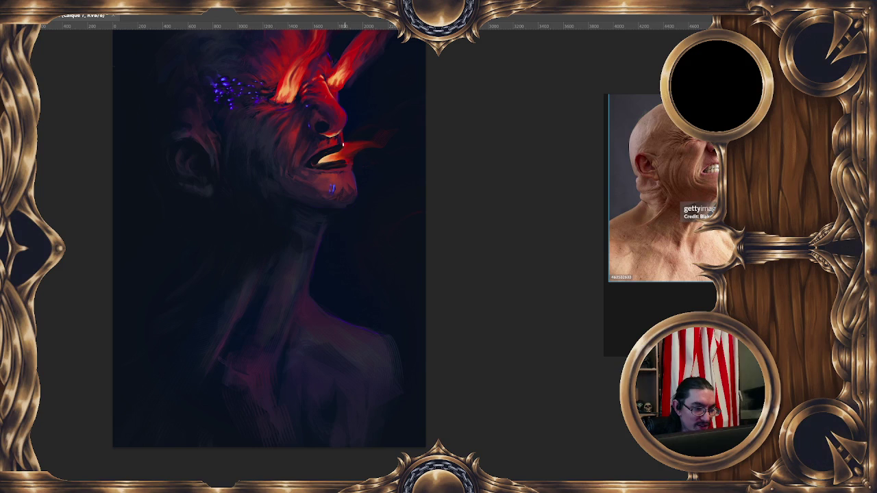
pyautogui.click(339, 147)
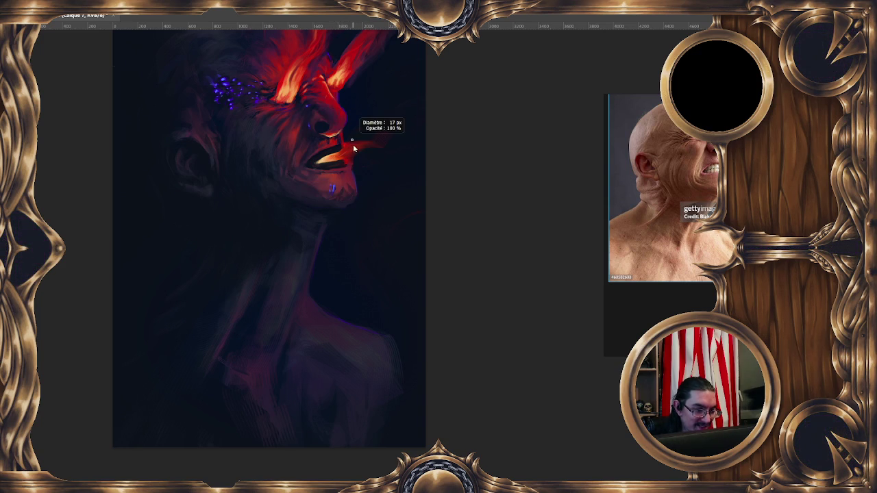
pyautogui.moveTo(339, 155); pyautogui.dragTo(362, 147)
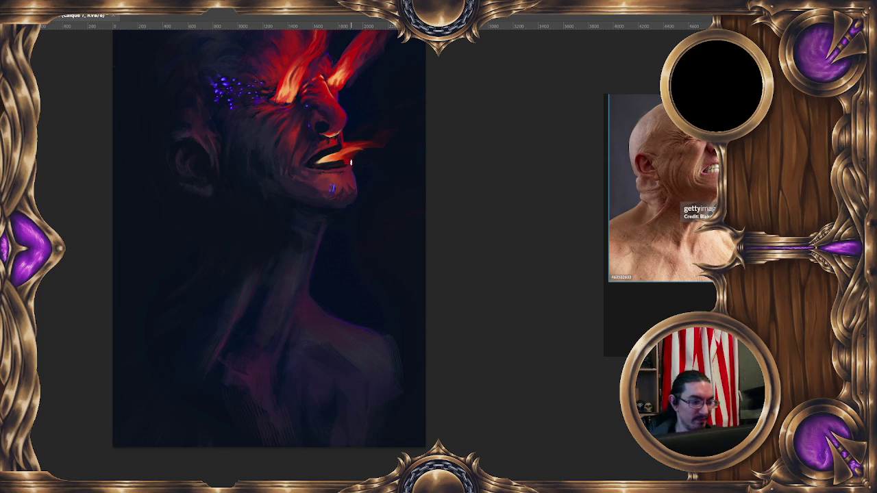
# Reposition the view and sample the orange colour of the mouth smoke.
pyautogui.moveTo(386, 153); pyautogui.dragTo(366, 138)
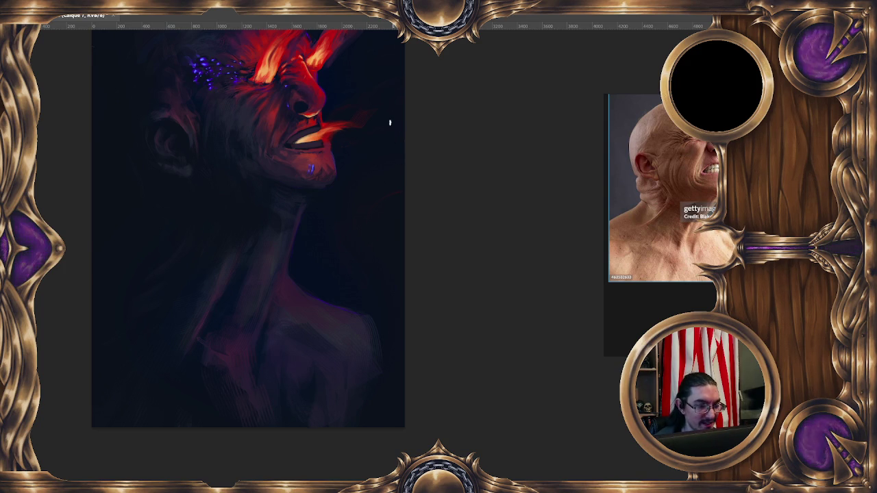
pyautogui.moveTo(345, 135); pyautogui.dragTo(359, 138)
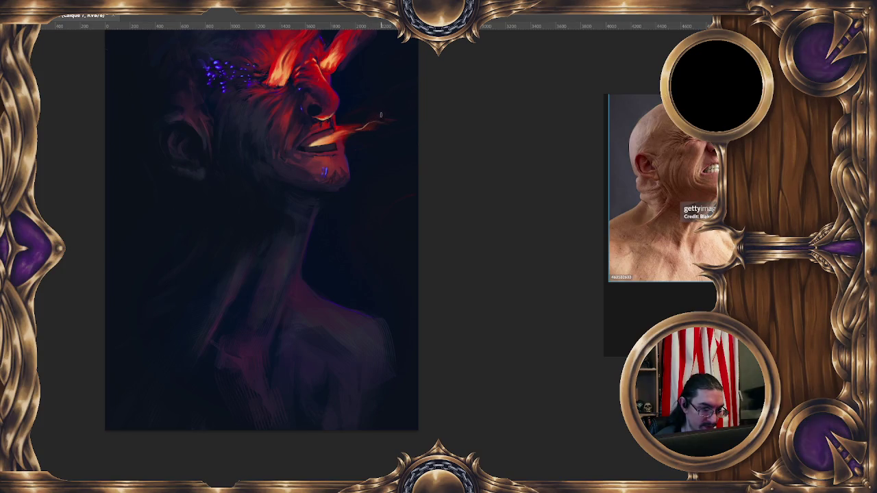
pyautogui.keyDown('ctrl'); pyautogui.click(339, 133); pyautogui.keyUp('ctrl')
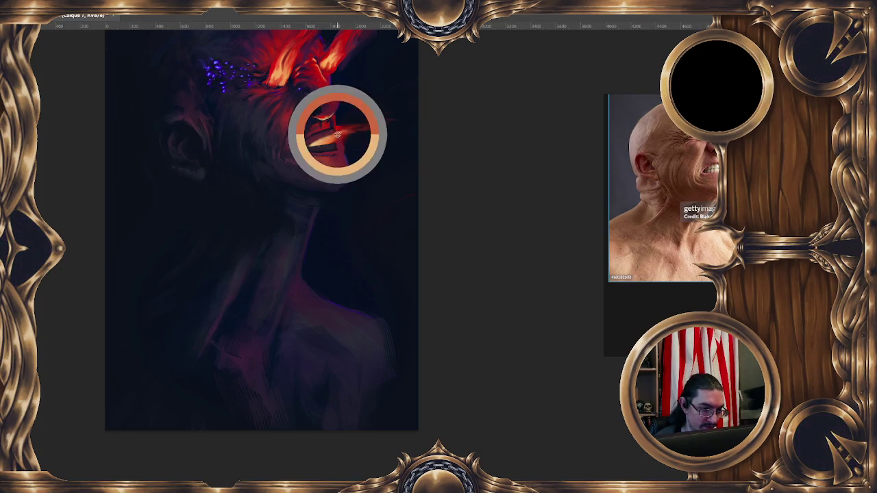
pyautogui.keyDown('ctrl'); pyautogui.click(339, 129); pyautogui.keyUp('ctrl')
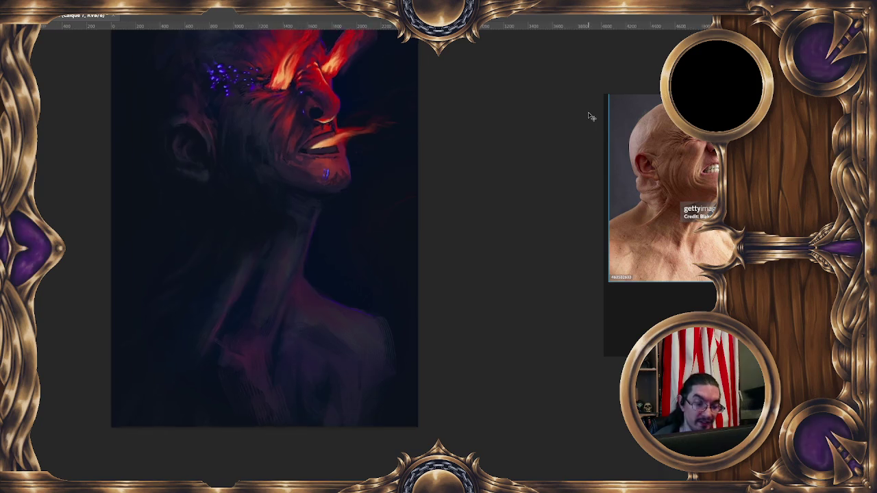
# Flip the canvas horizontally, frame the mouth and neck, and sample mouth colours.
pyautogui.press('m')
pyautogui.moveTo(457, 227)
pyautogui.mouseDown()
pyautogui.moveTo(335, 274)
pyautogui.moveTo(377, 239)
pyautogui.moveTo(336, 212)
pyautogui.mouseUp()
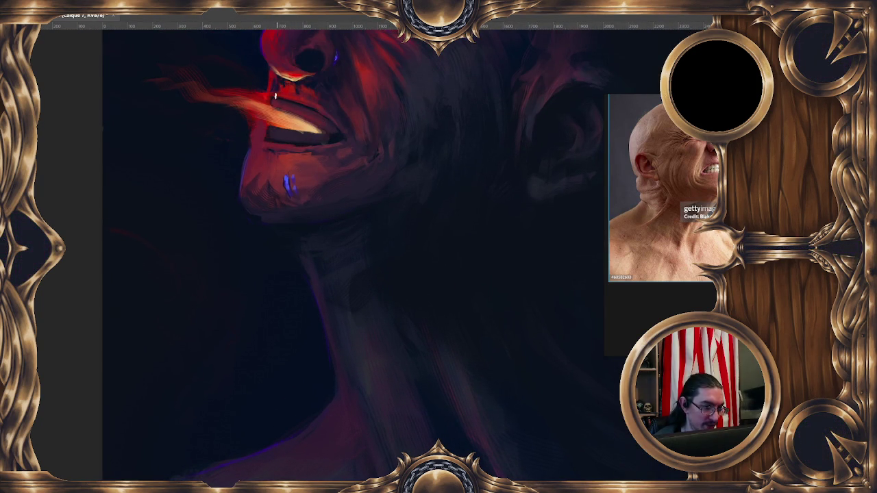
pyautogui.keyDown('alt'); pyautogui.click(288, 100); pyautogui.keyUp('alt')
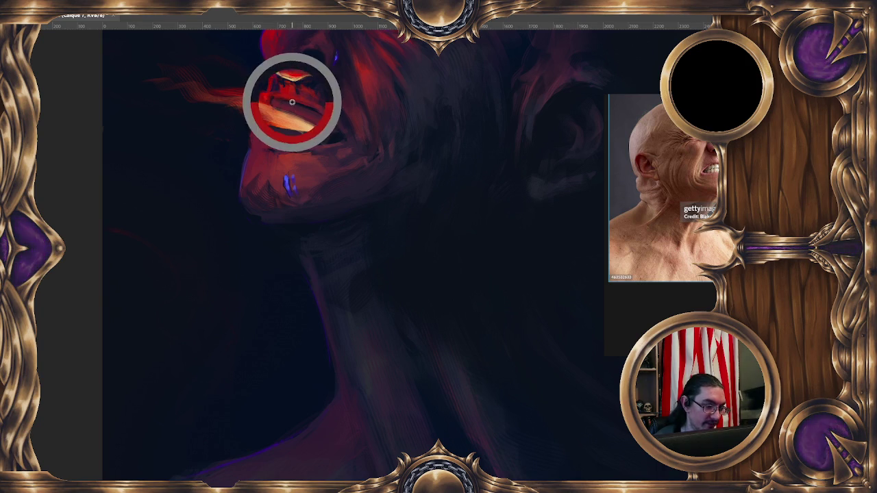
pyautogui.keyDown('alt'); pyautogui.click(276, 104); pyautogui.keyUp('alt')
pyautogui.keyDown('alt'); pyautogui.click(302, 124); pyautogui.keyUp('alt')
# Switch to the Pinceau échantillonné 571 572 brush and pick a colour near the mouth.
pyautogui.rightClick(259, 110)
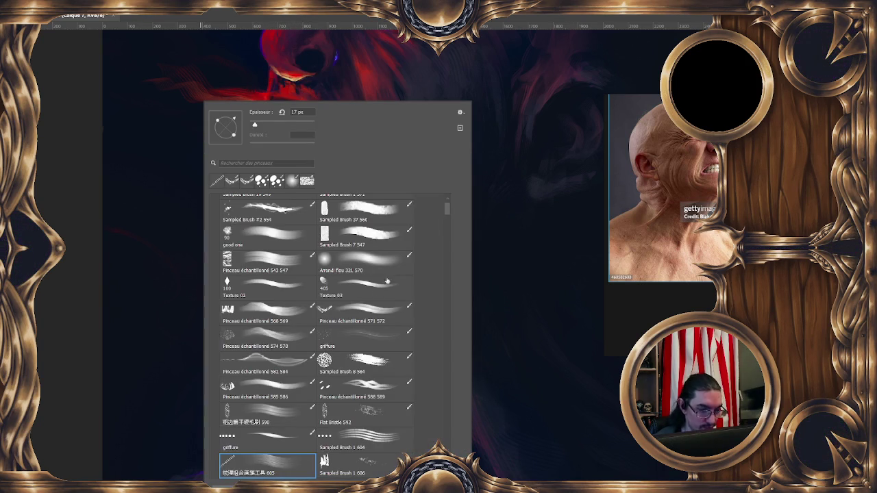
pyautogui.doubleClick(364, 315)
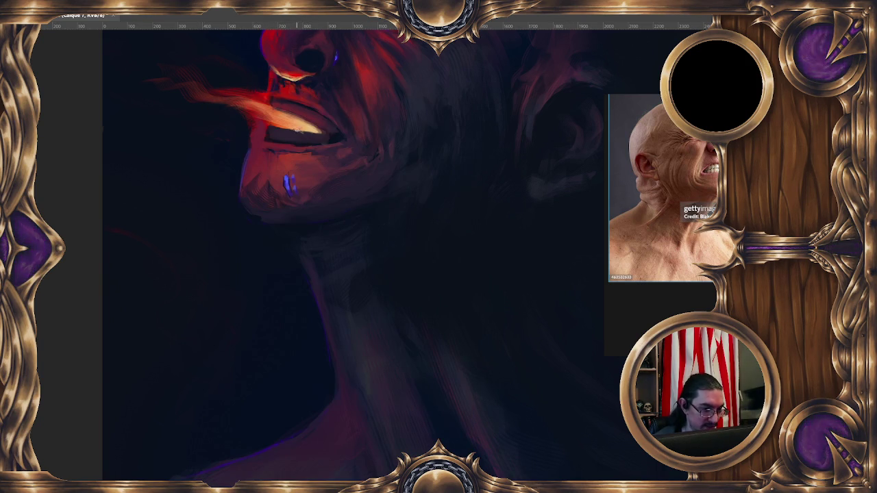
pyautogui.keyDown('alt'); pyautogui.click(281, 126); pyautogui.keyUp('alt')
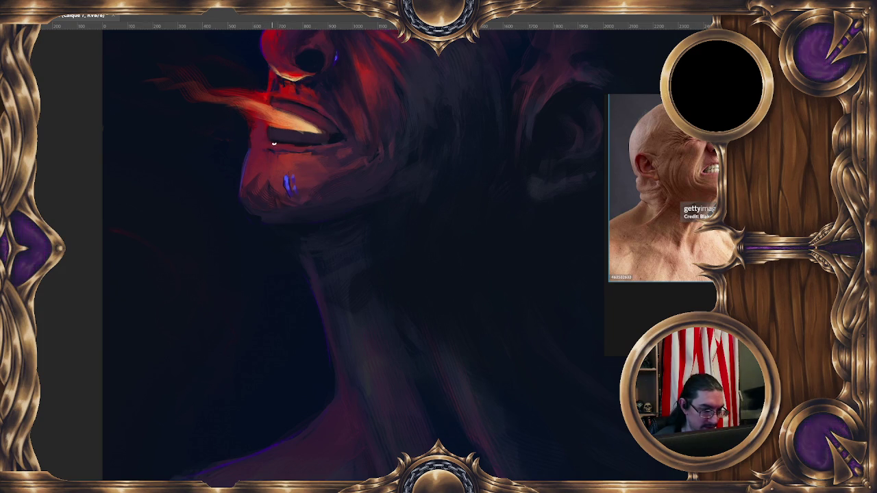
# Sample a mouth colour, paint dark gaps between the teeth, and undo the last stroke.
pyautogui.keyDown('alt'); pyautogui.click(301, 135); pyautogui.keyUp('alt')
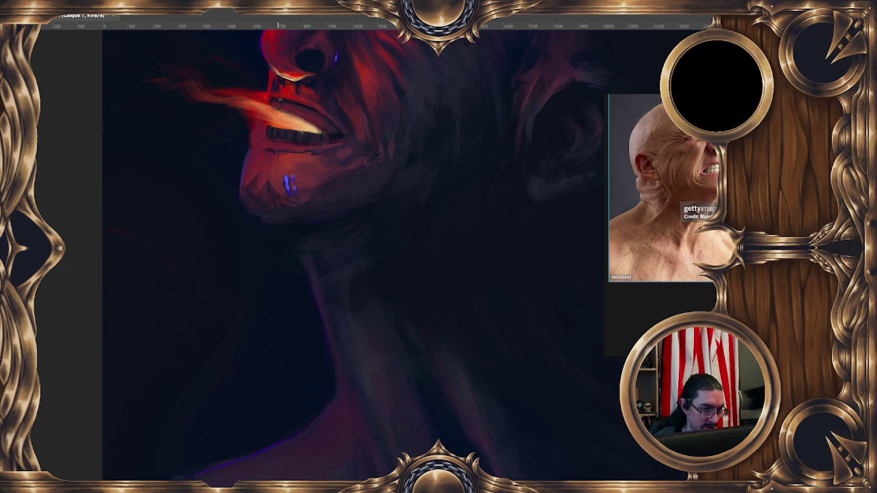
pyautogui.hotkey('ctrl', 'z')
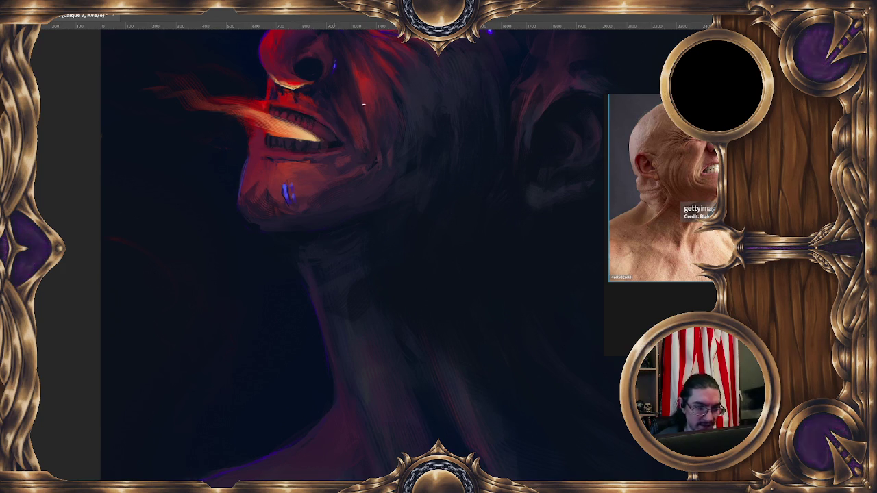
pyautogui.scroll(3, 410, 90)
# Zoom in, set a 6 px brush, lengthen the teeth's glowing streak and add a white highlight.
pyautogui.moveTo(509, 249); pyautogui.dragTo(386, 298)
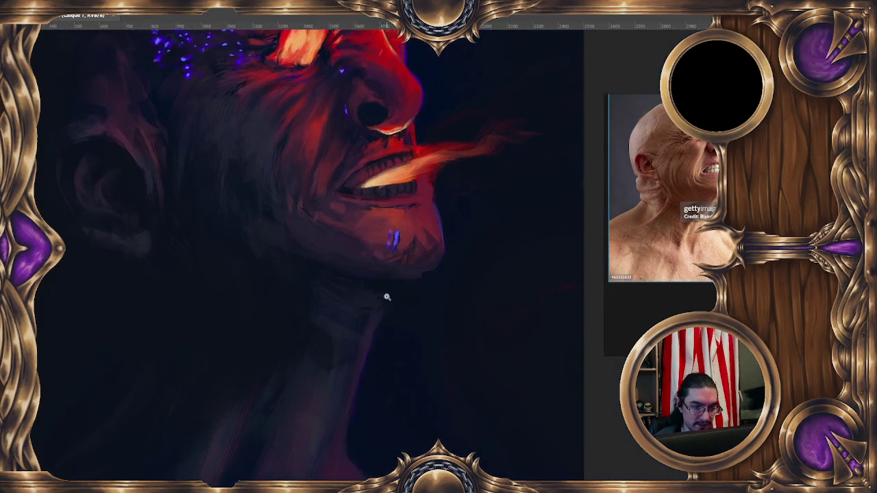
pyautogui.scroll(2, 657, 199)
pyautogui.scroll(1, 658, 199)
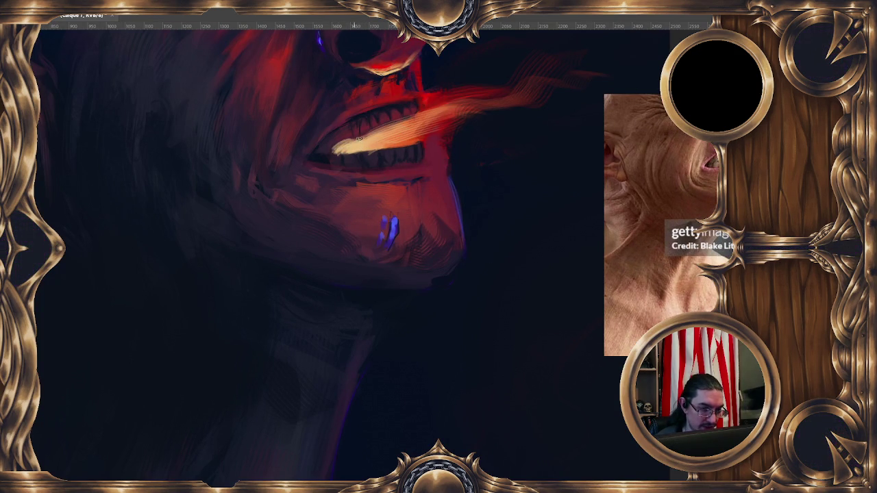
pyautogui.moveTo(360, 105); pyautogui.dragTo(356, 116)
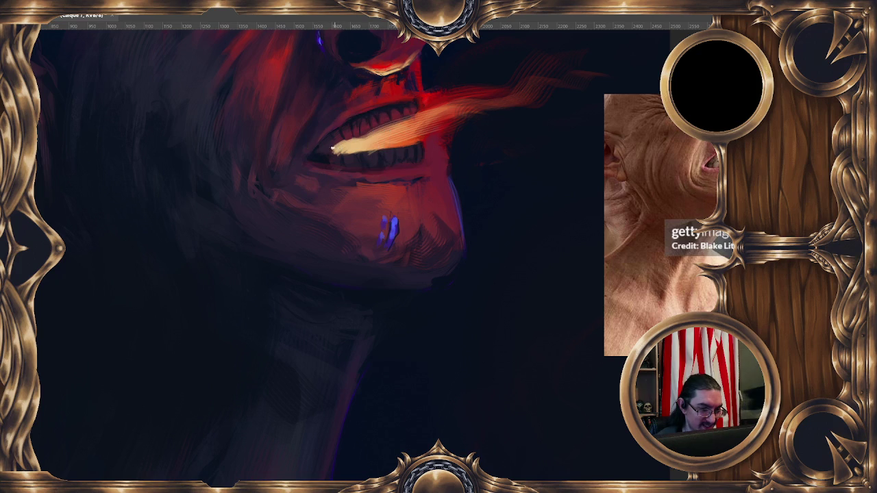
pyautogui.moveTo(341, 148); pyautogui.dragTo(322, 152)
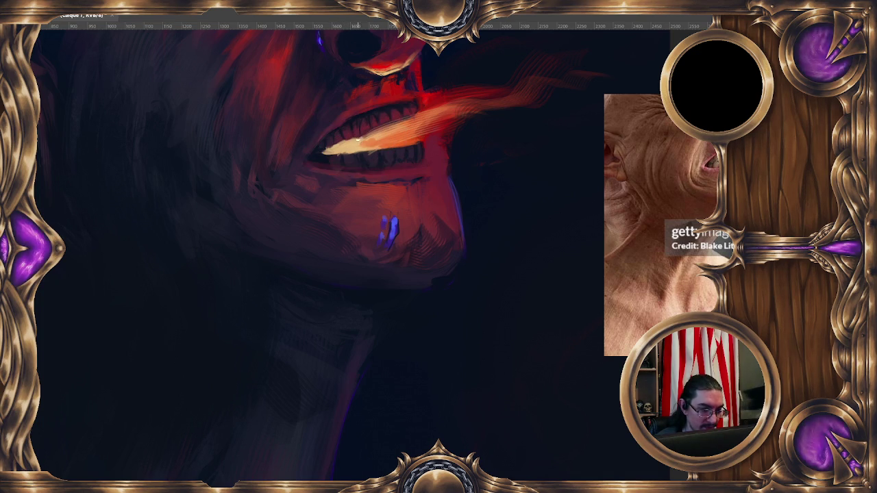
pyautogui.click(360, 123)
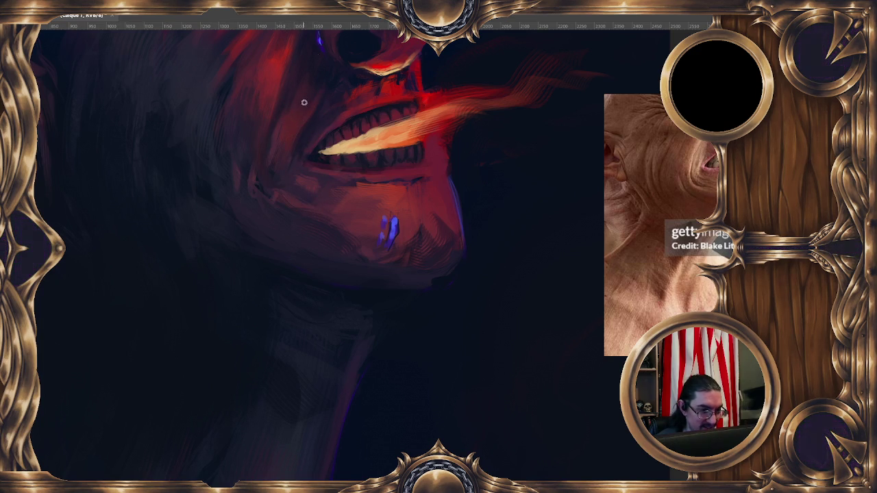
# Pan around the mouth and flame, then paint a solid red stroke extending the breath outward.
pyautogui.moveTo(333, 134); pyautogui.dragTo(319, 122)
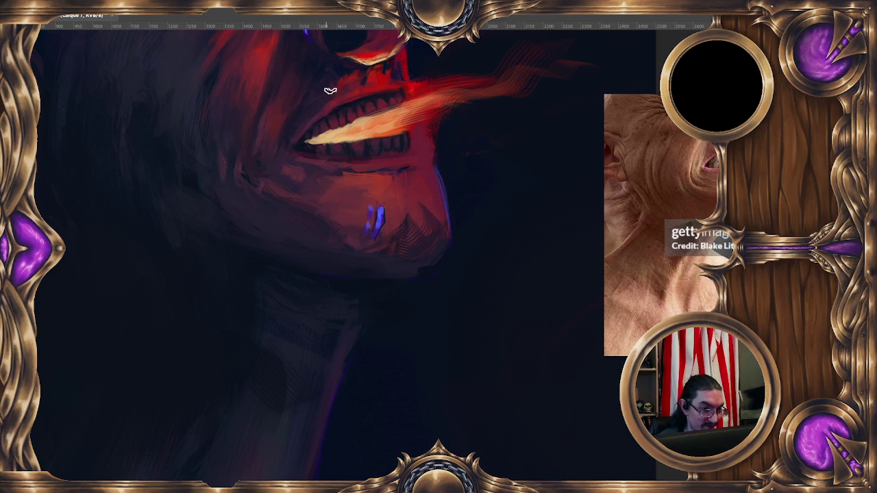
pyautogui.moveTo(376, 61); pyautogui.dragTo(384, 102)
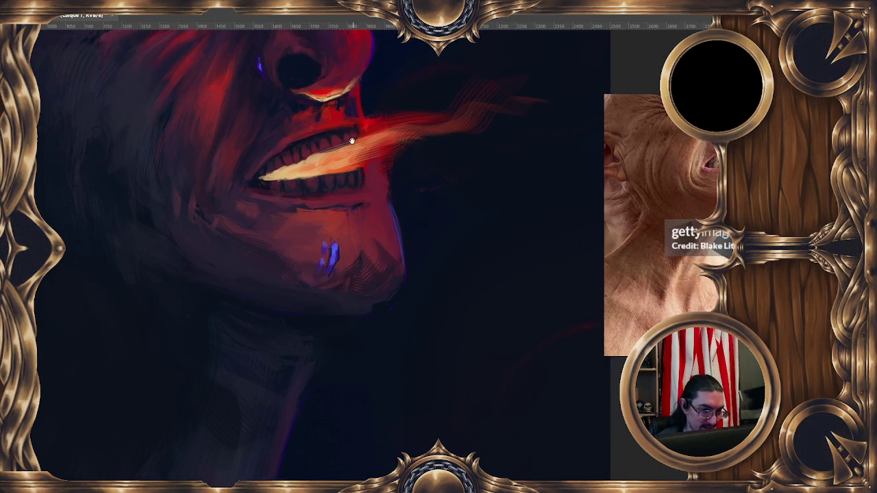
pyautogui.moveTo(357, 190); pyautogui.dragTo(342, 200)
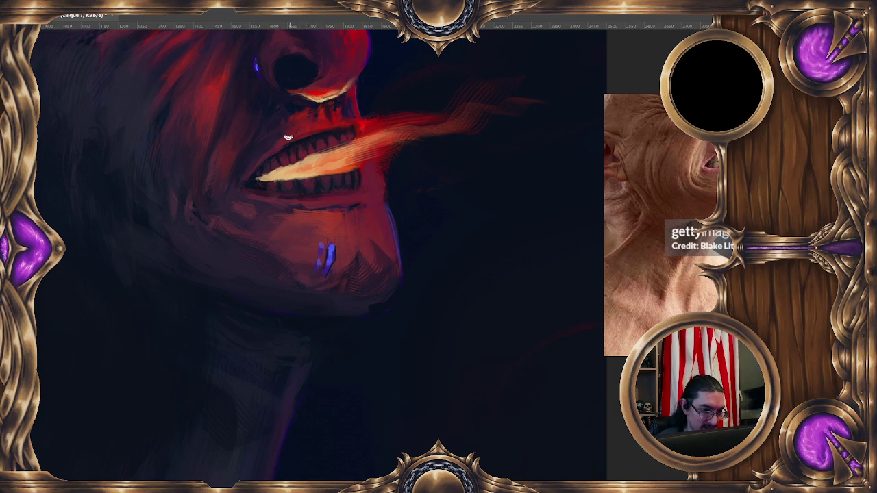
pyautogui.moveTo(305, 130); pyautogui.dragTo(300, 110)
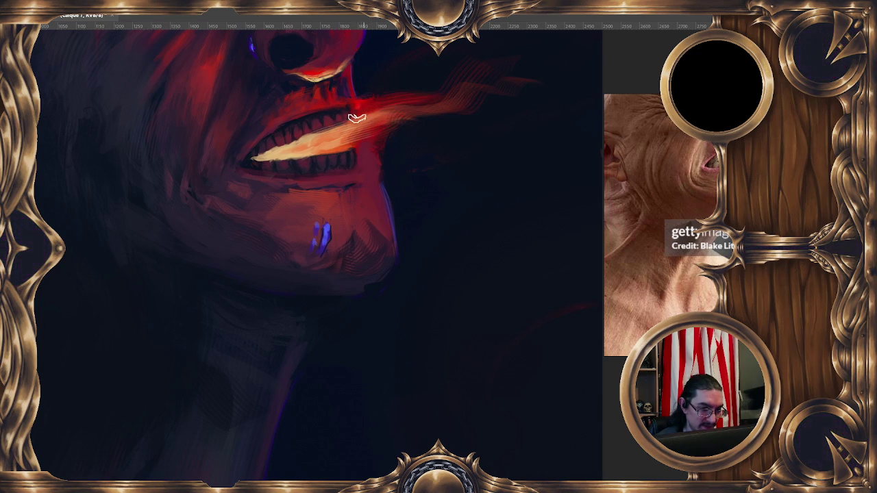
pyautogui.moveTo(401, 103); pyautogui.dragTo(472, 90)
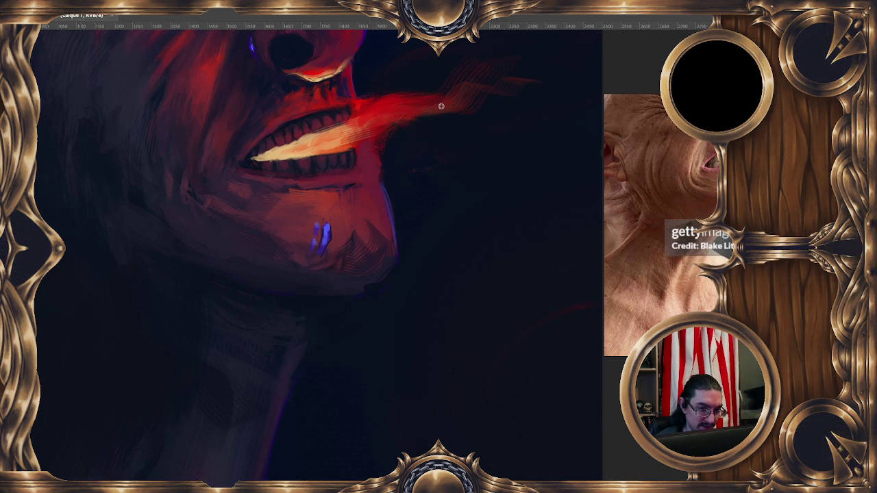
# Smear the breath streak into wavy feathered wisps, then sample red colours from the mouth.
pyautogui.scroll(2, 468, 131)
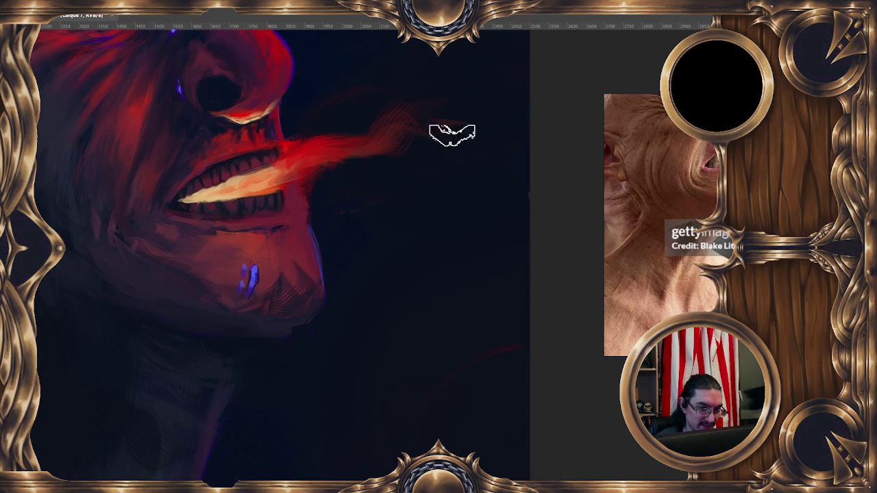
pyautogui.moveTo(459, 96)
pyautogui.mouseDown()
pyautogui.moveTo(386, 117)
pyautogui.moveTo(411, 112)
pyautogui.moveTo(377, 142)
pyautogui.moveTo(338, 151)
pyautogui.mouseUp()
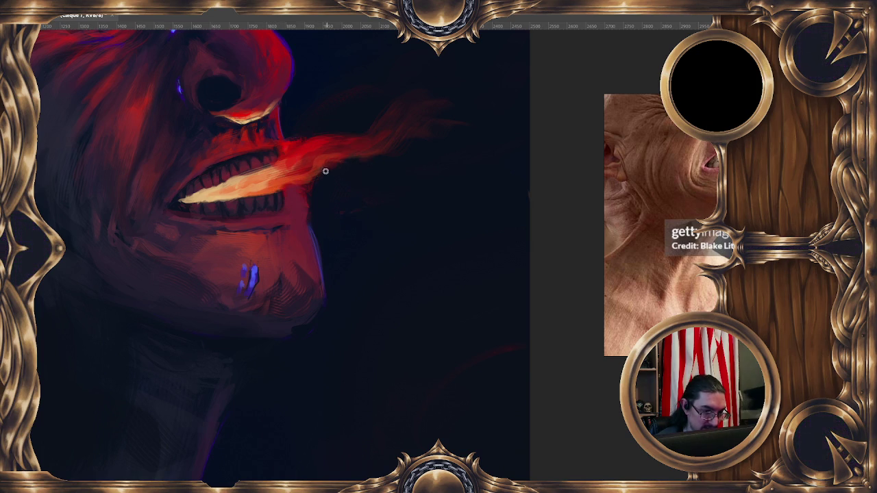
pyautogui.moveTo(346, 241); pyautogui.dragTo(331, 222)
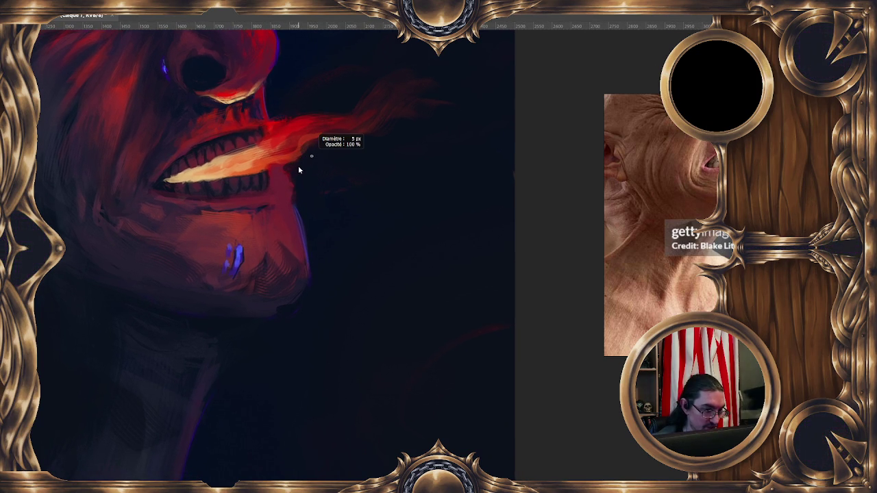
pyautogui.keyDown('alt'); pyautogui.click(265, 181); pyautogui.keyUp('alt')
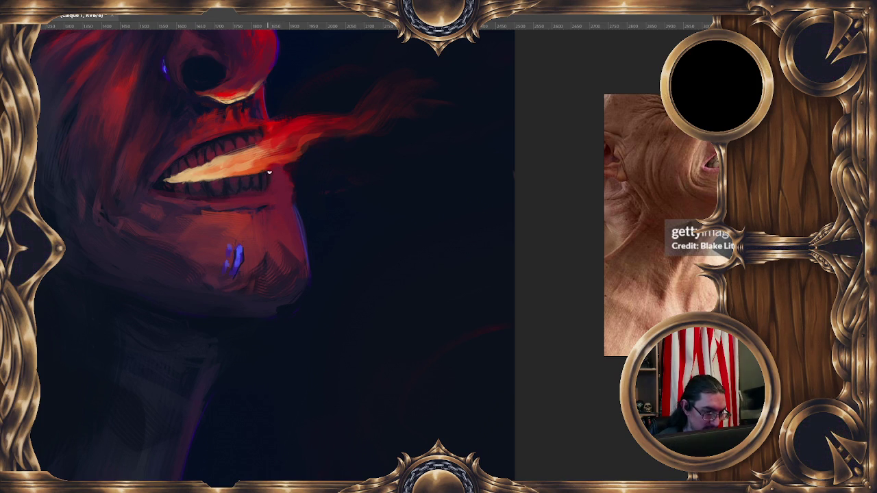
pyautogui.keyDown('alt'); pyautogui.click(239, 195); pyautogui.keyUp('alt')
pyautogui.keyDown('alt'); pyautogui.click(168, 190); pyautogui.keyUp('alt')
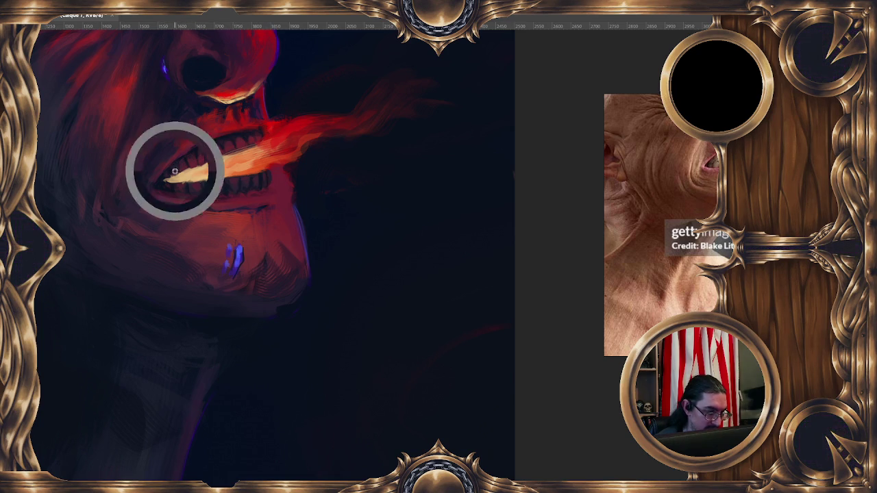
pyautogui.scroll(-1, 319, 151)
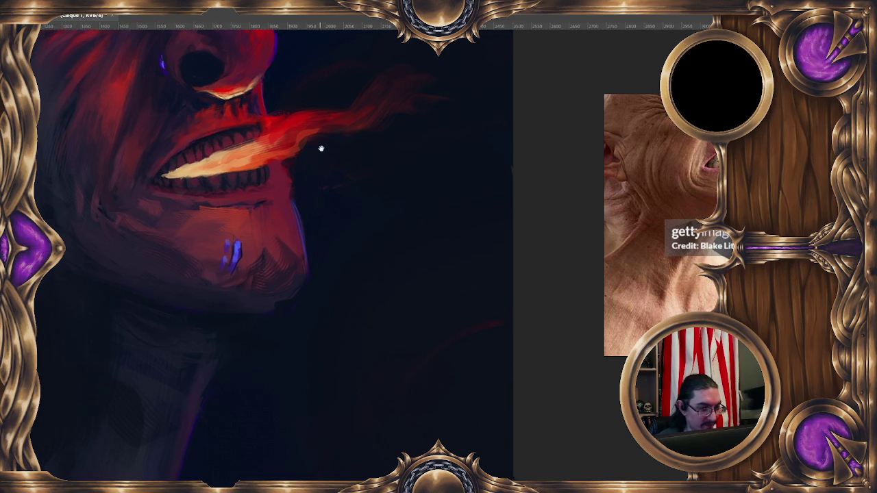
pyautogui.scroll(-1, 331, 146)
pyautogui.scroll(-2, 340, 140)
pyautogui.scroll(-1, 340, 140)
pyautogui.scroll(-1, 341, 140)
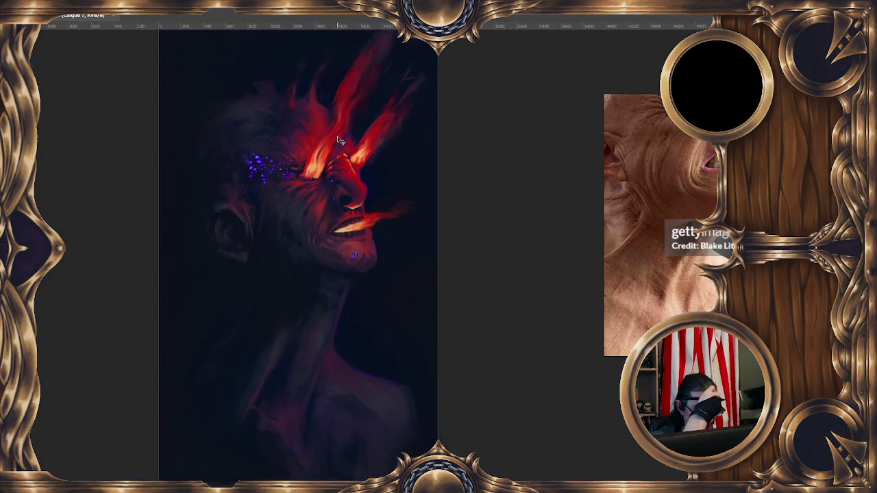
pyautogui.scroll(-1, 341, 140)
pyautogui.scroll(1, 338, 141)
pyautogui.scroll(2, 338, 141)
pyautogui.scroll(1, 337, 141)
pyautogui.scroll(1, 309, 138)
pyautogui.scroll(1, 281, 131)
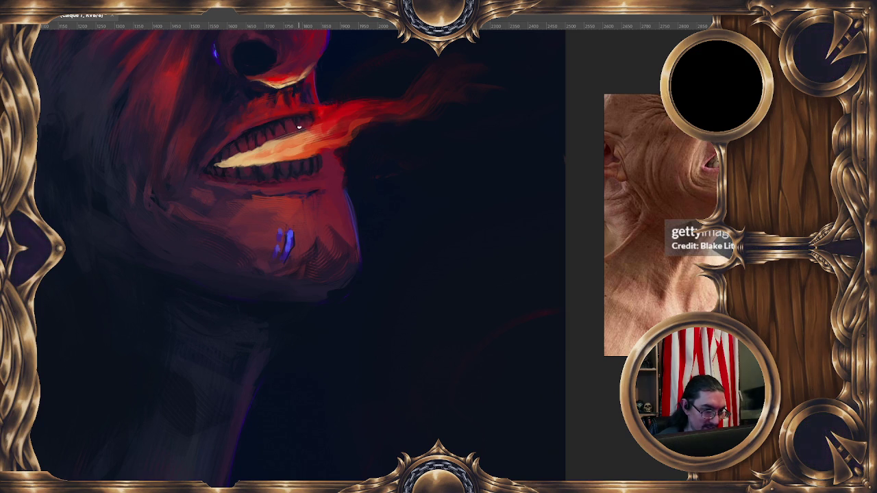
# Check the brush size and sample the red skin tone from the upper lip and mouth.
pyautogui.keyDown('alt'); pyautogui.rightClick(300, 110); pyautogui.keyUp('alt')
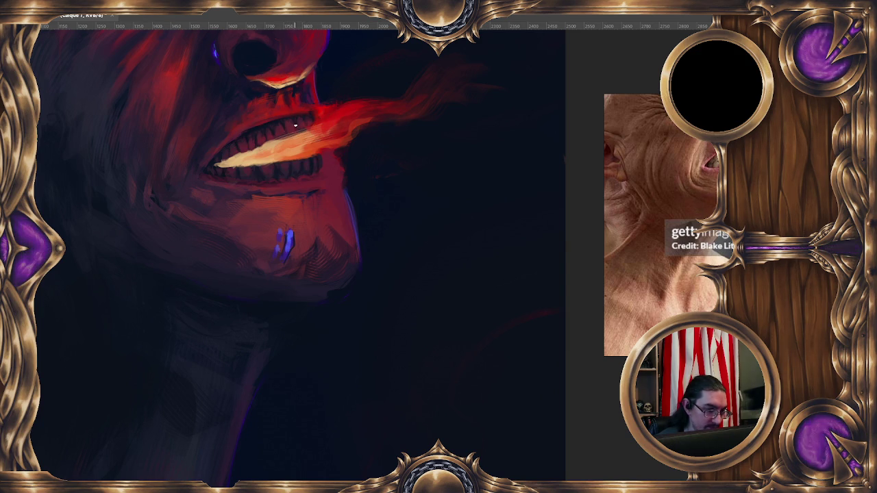
pyautogui.keyDown('alt'); pyautogui.click(291, 111); pyautogui.keyUp('alt')
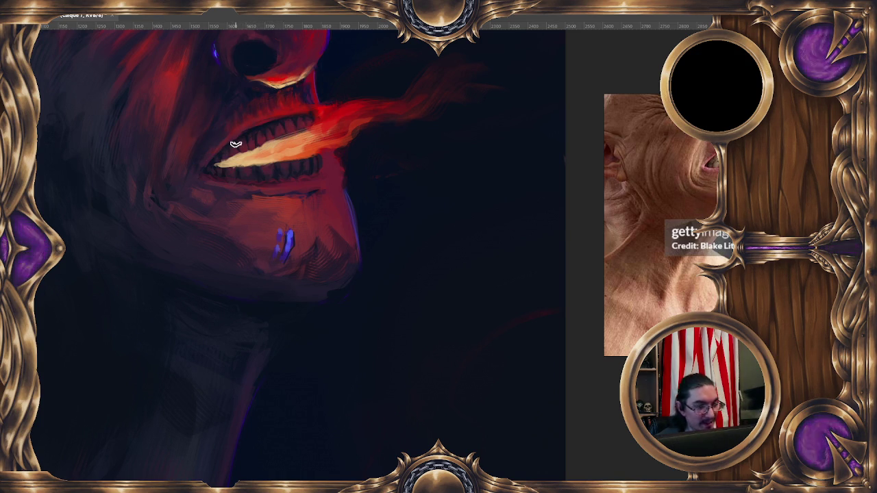
pyautogui.press('-')
pyautogui.hotkey('ctrl', '+')
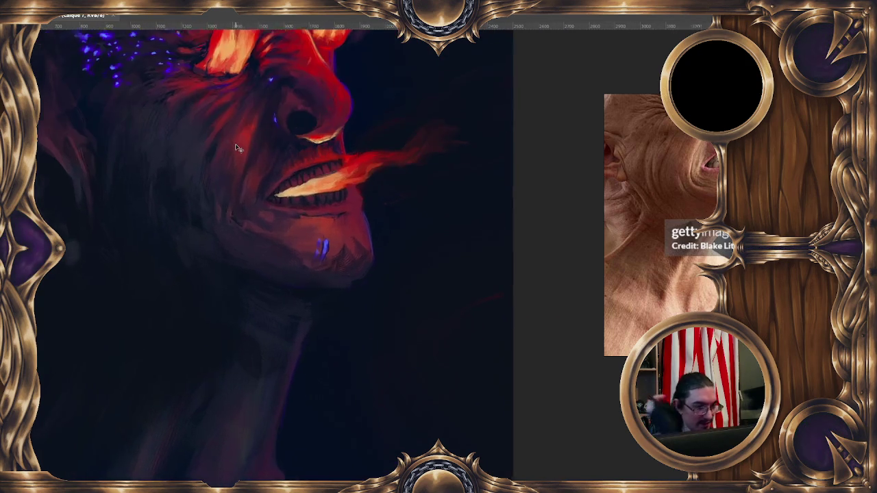
pyautogui.keyDown('alt'); pyautogui.click(220, 122); pyautogui.keyUp('alt')
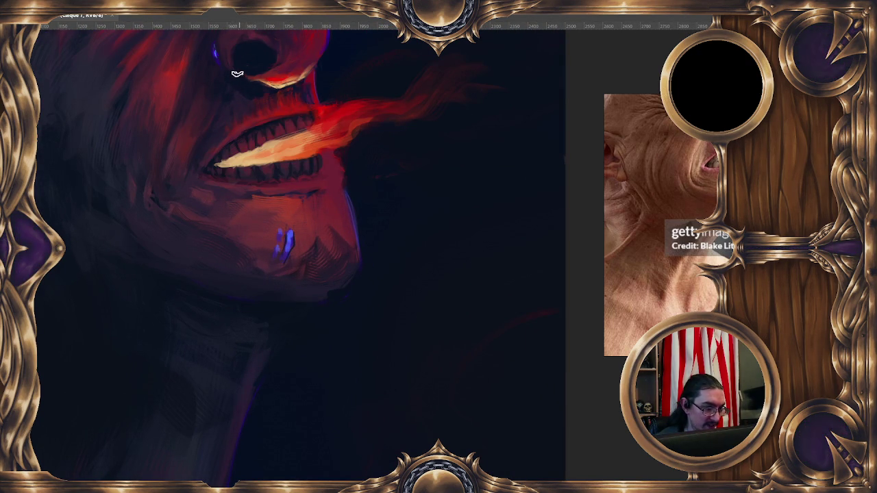
# Zoom in and pan the view to frame the demon's nose.
pyautogui.scroll(2, 267, 118)
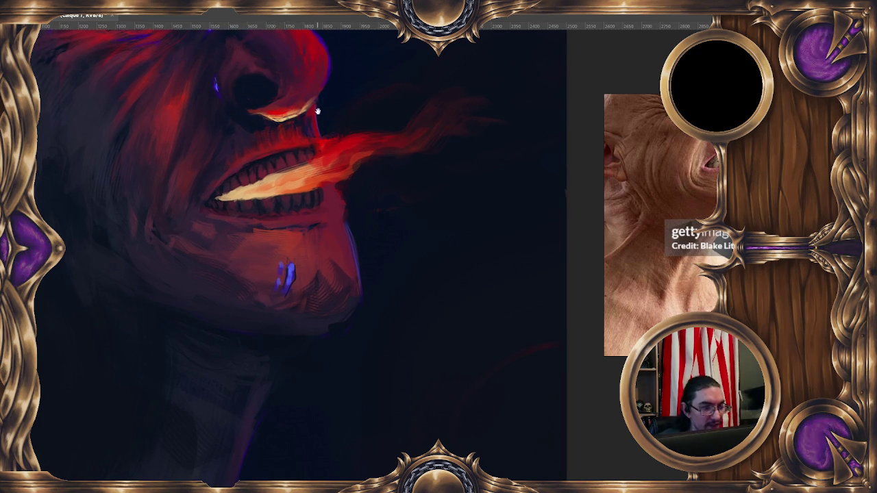
pyautogui.scroll(1, 288, 120)
pyautogui.scroll(2, 284, 133)
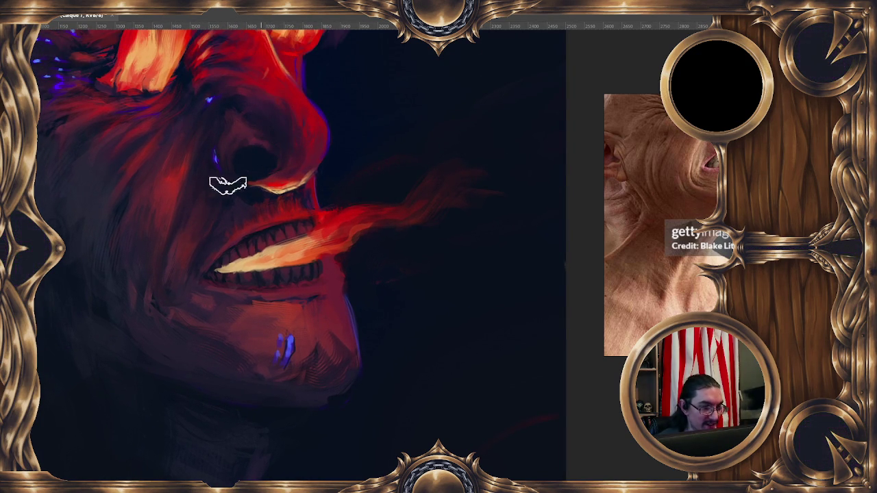
pyautogui.moveTo(217, 185); pyautogui.dragTo(239, 130)
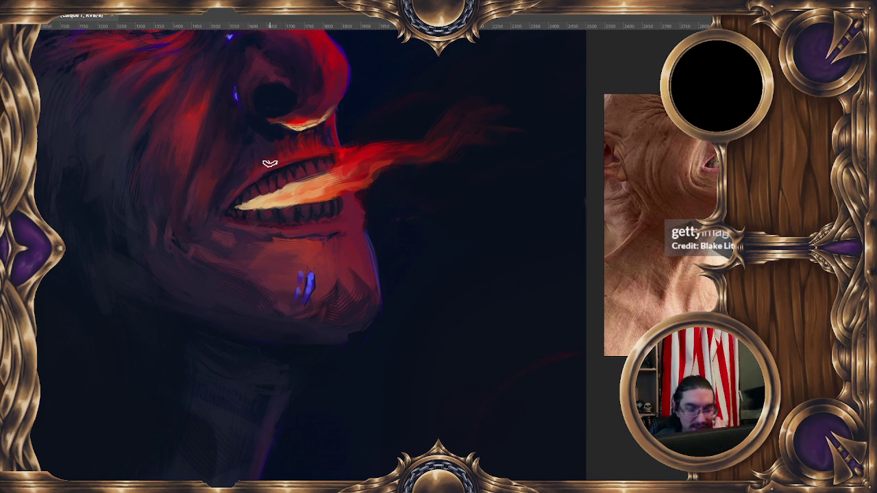
# Shrink the brush to 29 px, sample nose colours and dab a tiny pale highlight near the nose tip.
pyautogui.moveTo(301, 121); pyautogui.dragTo(305, 118)
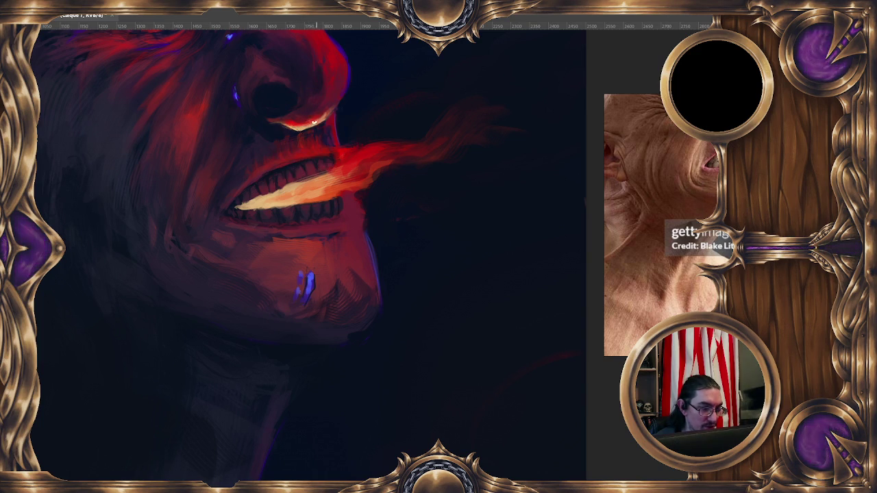
pyautogui.keyDown('alt'); pyautogui.click(316, 124); pyautogui.keyUp('alt')
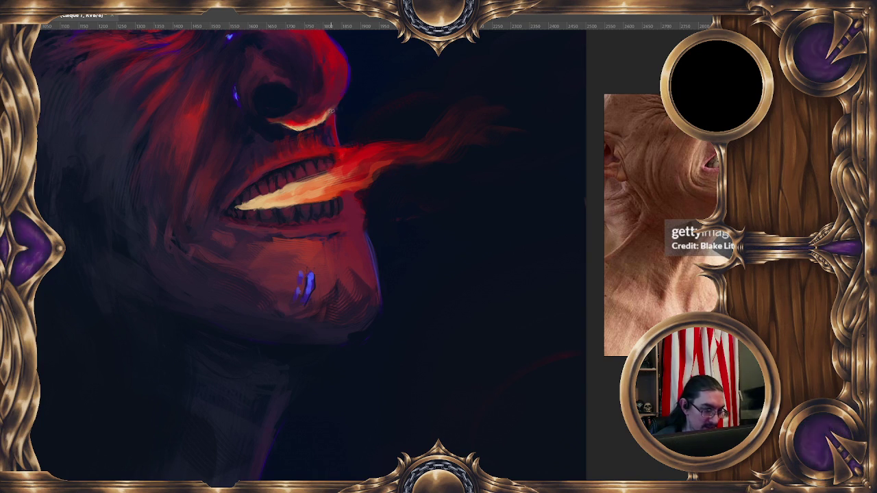
pyautogui.keyDown('alt'); pyautogui.click(294, 120); pyautogui.keyUp('alt')
pyautogui.keyDown('alt'); pyautogui.click(290, 124); pyautogui.keyUp('alt')
pyautogui.keyDown('alt'); pyautogui.click(265, 133); pyautogui.keyUp('alt')
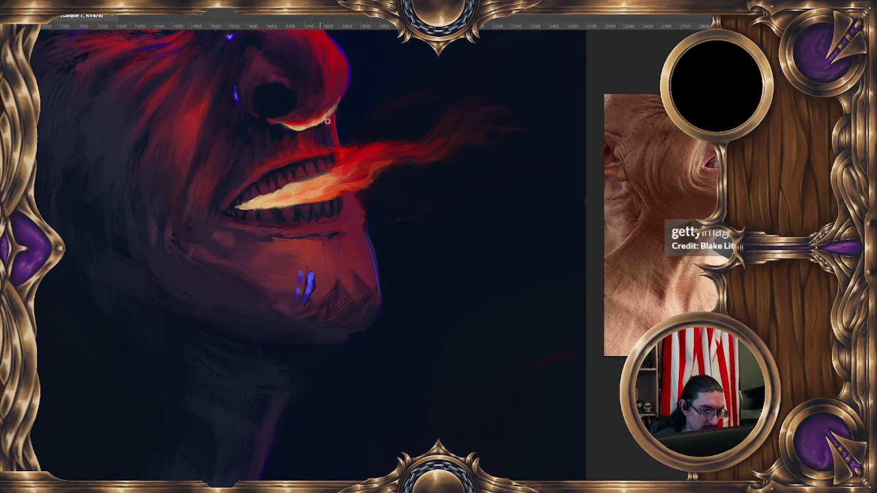
pyautogui.click(307, 130)
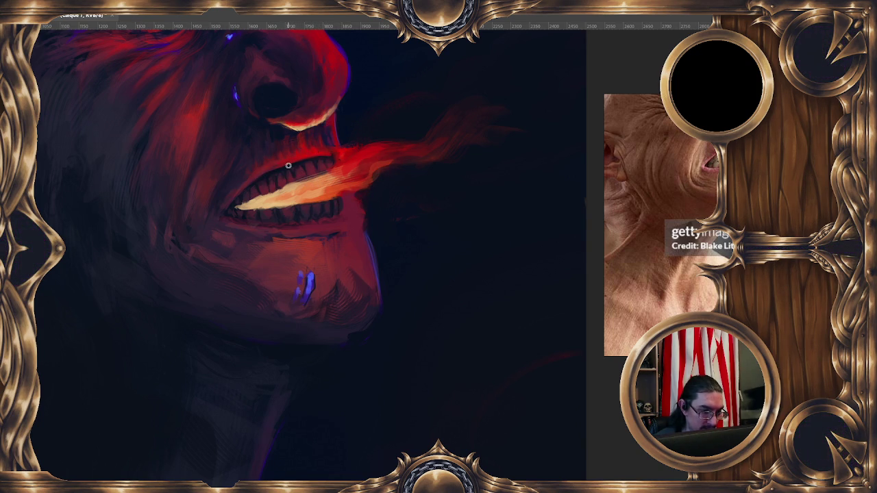
# Sample the mouth's red and the upper-lip colour, then pan around the mouth.
pyautogui.keyDown('ctrl'); pyautogui.click(325, 155); pyautogui.keyUp('ctrl')
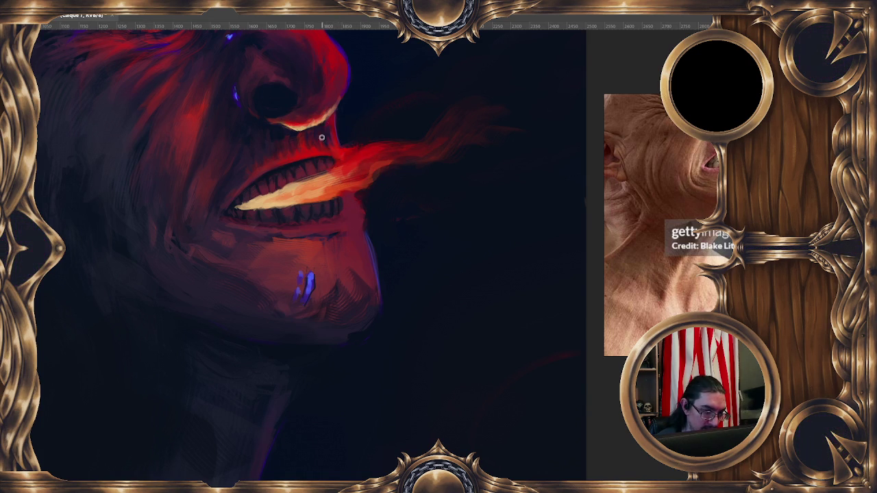
pyautogui.keyDown('ctrl'); pyautogui.click(301, 130); pyautogui.keyUp('ctrl')
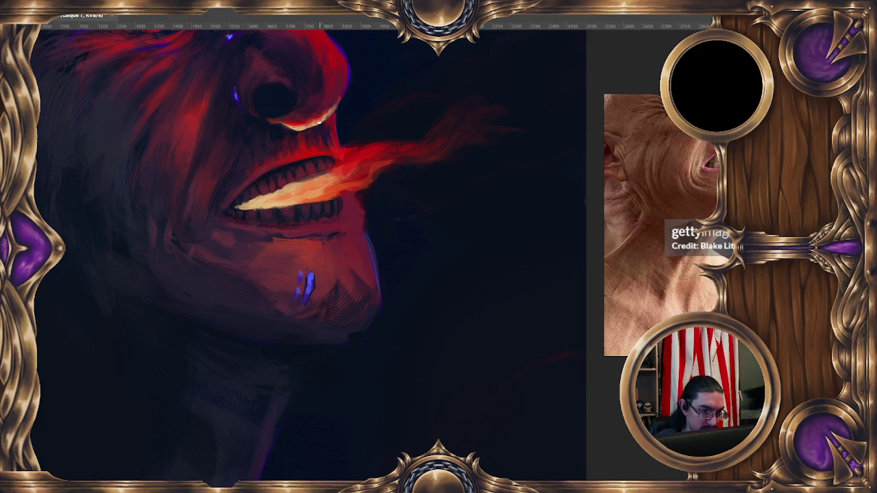
pyautogui.moveTo(336, 221); pyautogui.dragTo(356, 236)
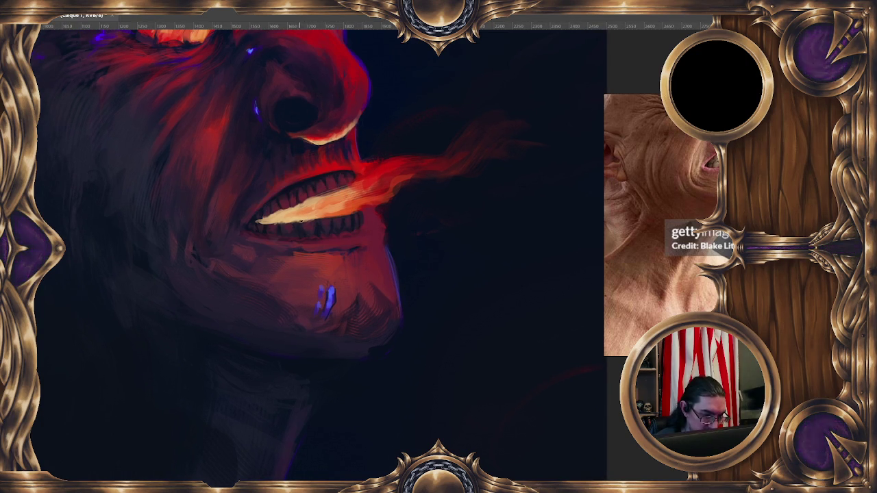
pyautogui.moveTo(354, 214); pyautogui.dragTo(337, 194)
# Change the foreground colour from the sampled crimson to muted brownish orange #935b48.
pyautogui.keyDown('ctrl'); pyautogui.click(313, 157); pyautogui.keyUp('ctrl')
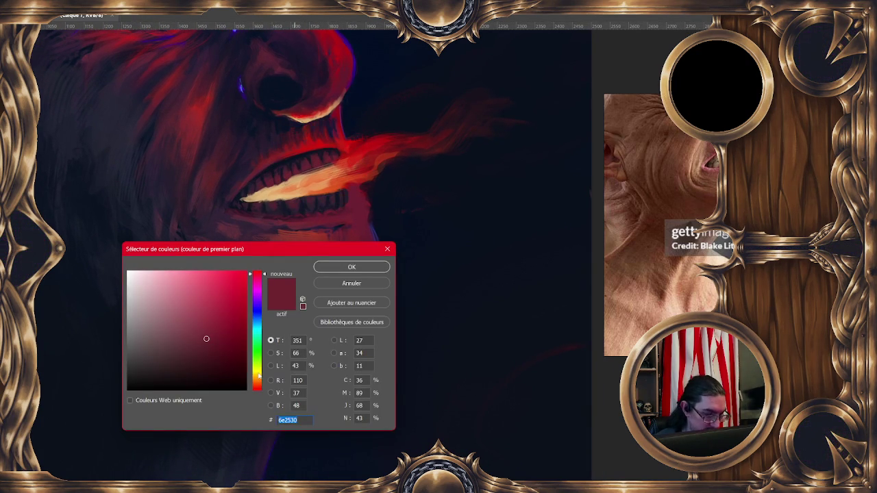
pyautogui.click(259, 386)
pyautogui.moveTo(193, 327); pyautogui.dragTo(189, 321)
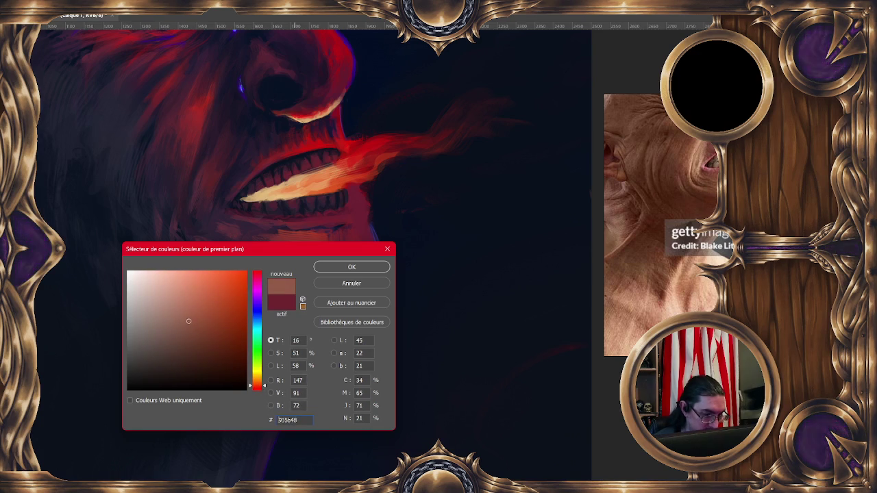
pyautogui.click(333, 268)
pyautogui.scroll(-3, 318, 137)
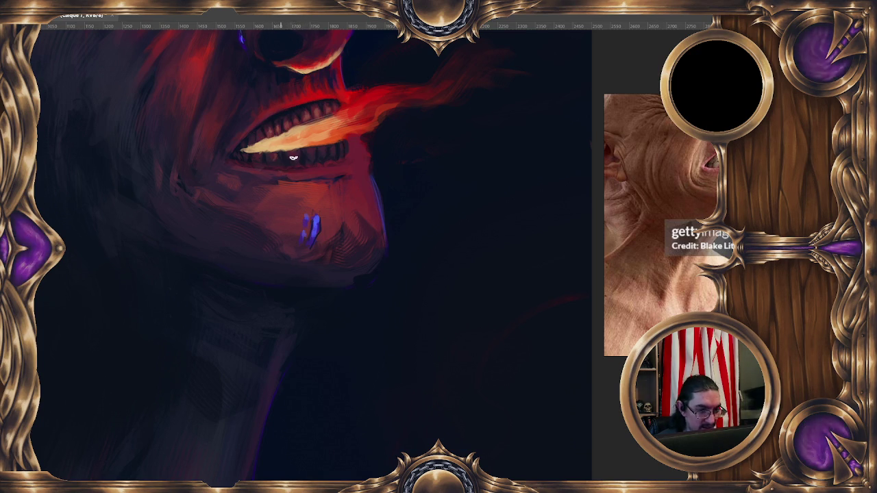
pyautogui.scroll(-2, 384, 126)
# Reframe the view on the mouth and sample its warm glow colour.
pyautogui.scroll(-2, 392, 88)
pyautogui.scroll(2, 391, 87)
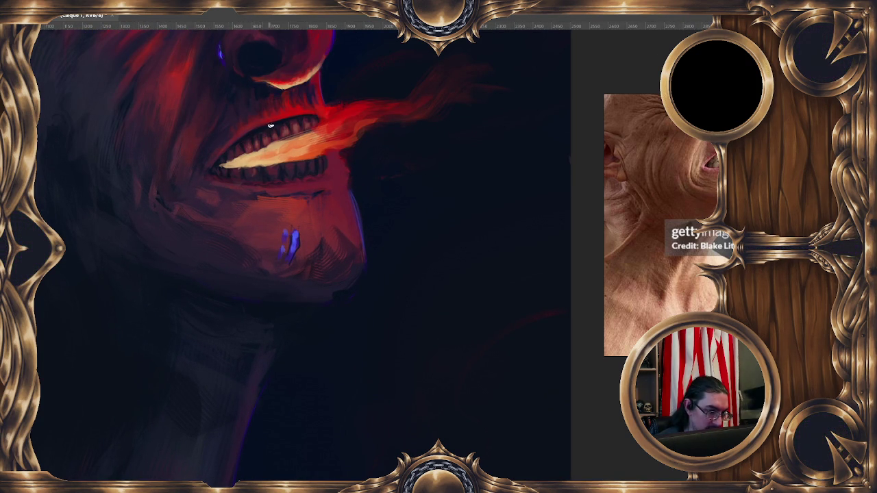
pyautogui.moveTo(348, 118); pyautogui.dragTo(351, 117)
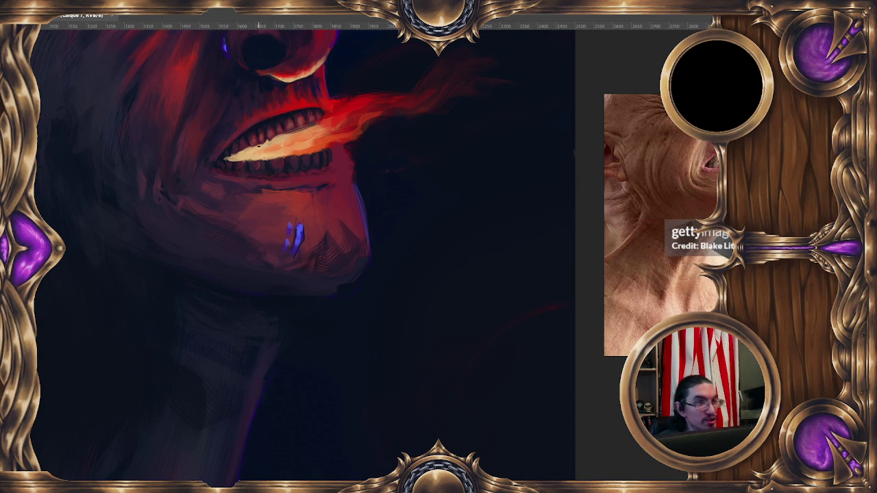
pyautogui.moveTo(264, 163); pyautogui.dragTo(271, 173)
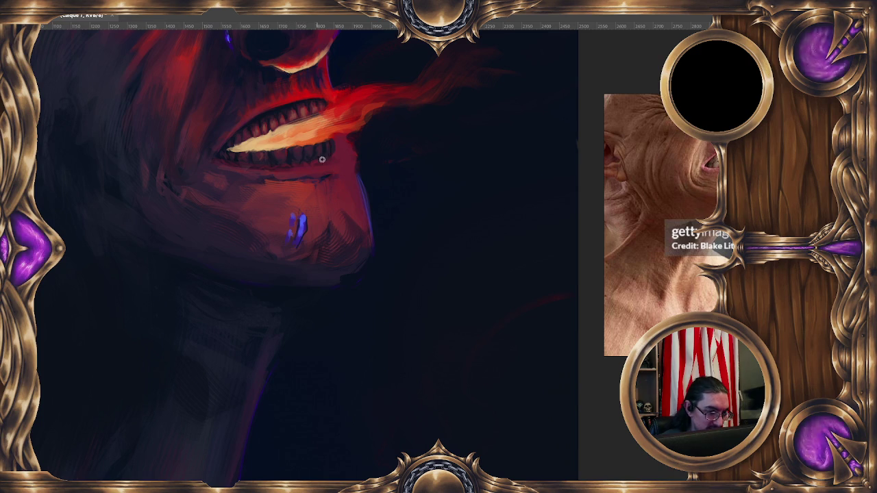
pyautogui.keyDown('alt'); pyautogui.click(344, 108); pyautogui.keyUp('alt')
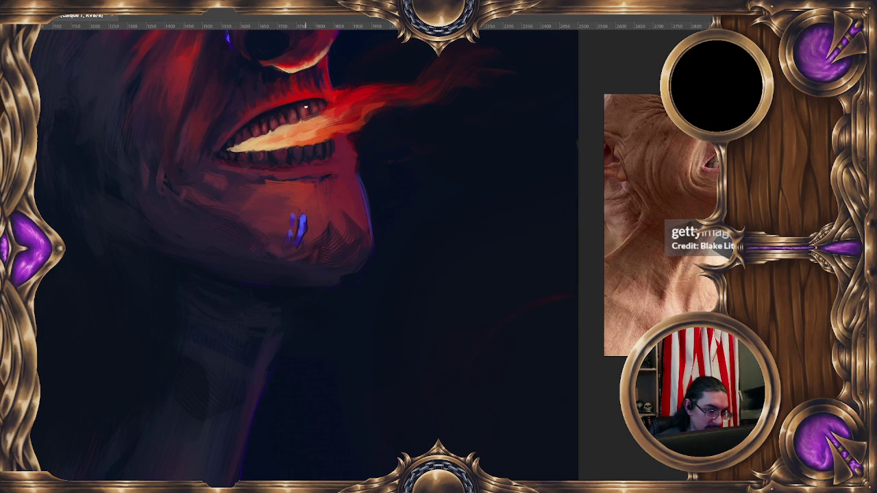
# Sample teeth and upper-lip colours, shrink the brush and dab a highlight on an upper tooth.
pyautogui.keyDown('alt'); pyautogui.click(282, 118); pyautogui.keyUp('alt')
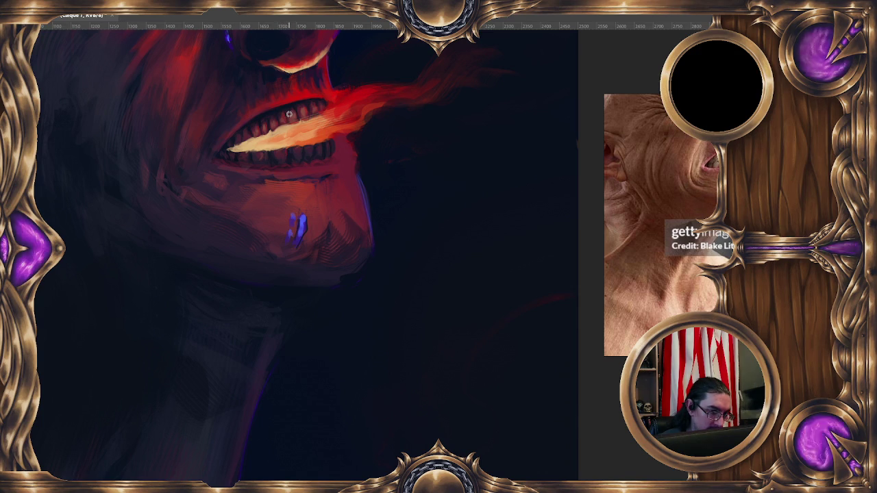
pyautogui.keyDown('alt'); pyautogui.click(288, 109); pyautogui.keyUp('alt')
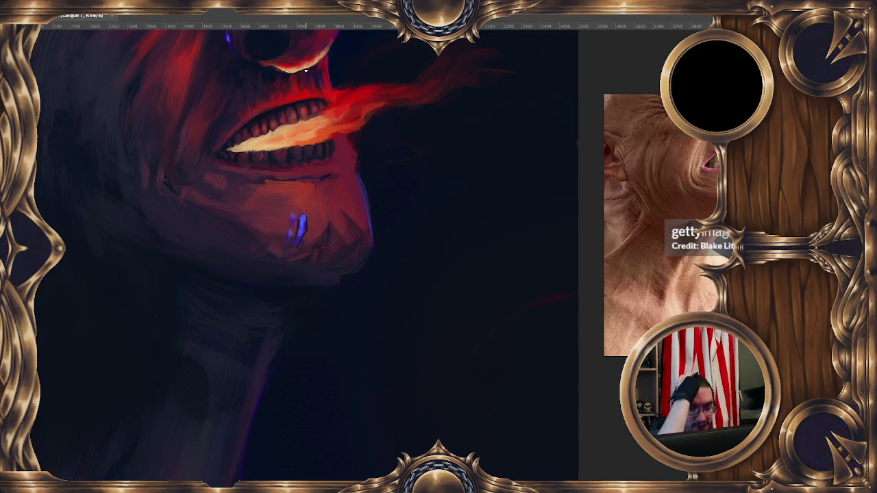
pyautogui.keyDown('alt'); pyautogui.click(288, 114); pyautogui.keyUp('alt')
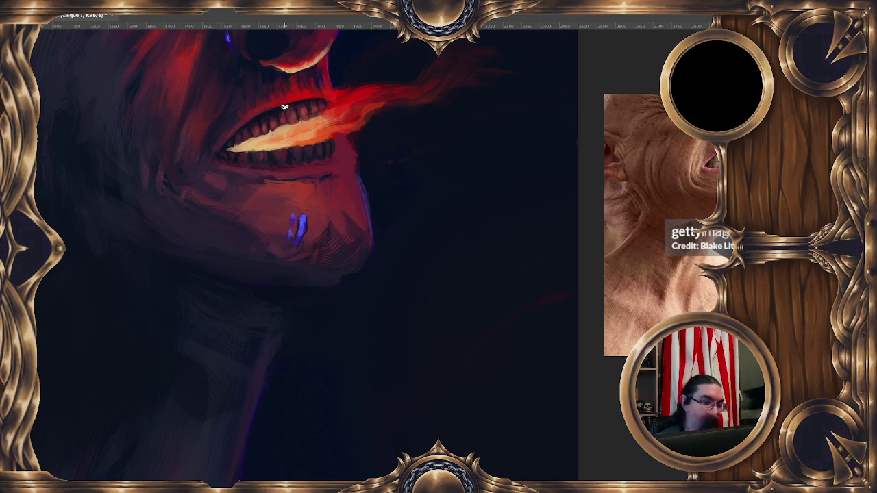
pyautogui.moveTo(300, 102); pyautogui.dragTo(300, 101)
pyautogui.click(309, 97)
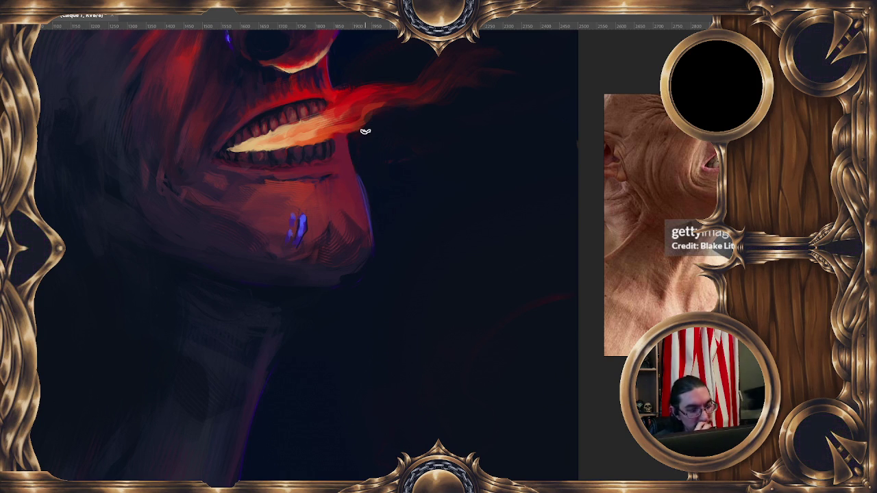
# Sample the flame's red-orange and enlarge the brush to 20 px.
pyautogui.keyDown('alt'); pyautogui.click(346, 107); pyautogui.keyUp('alt')
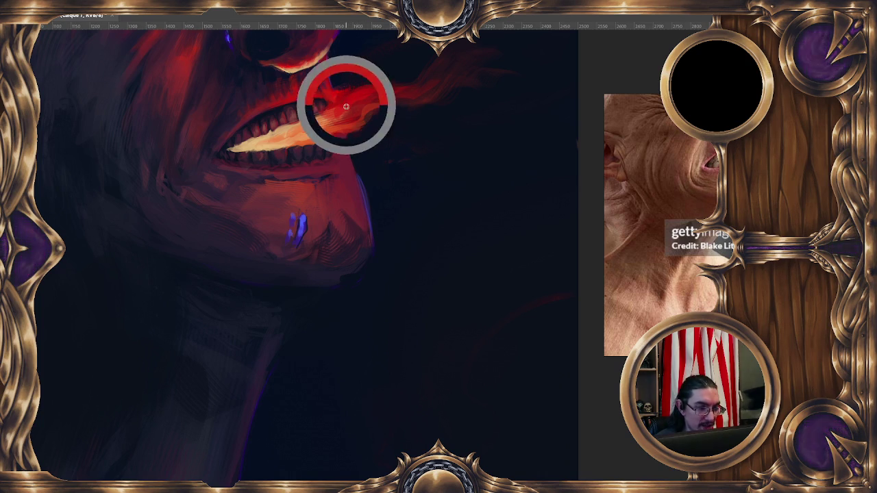
pyautogui.keyDown('alt'); pyautogui.rightClick(344, 156); pyautogui.keyUp('alt')
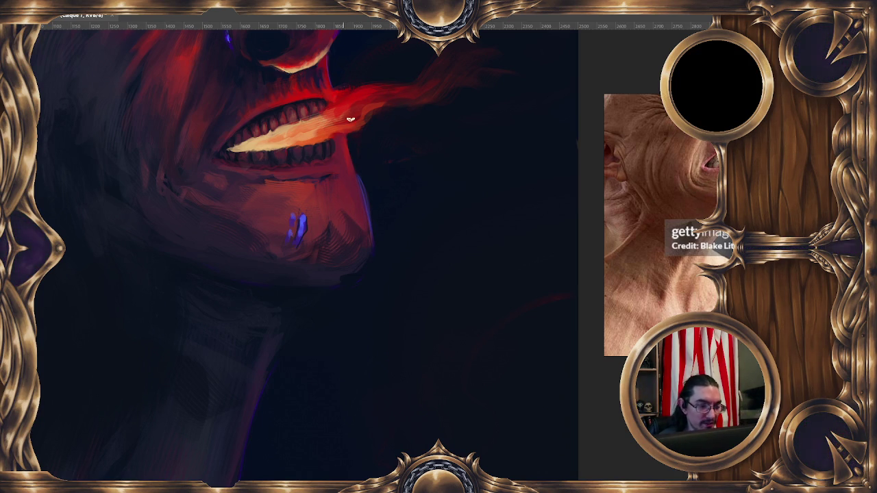
pyautogui.moveTo(345, 108); pyautogui.dragTo(357, 114)
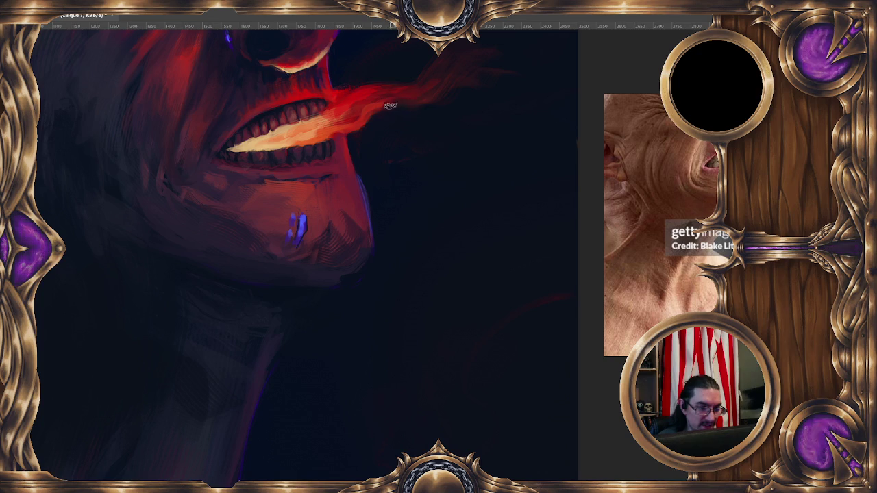
pyautogui.press('r')
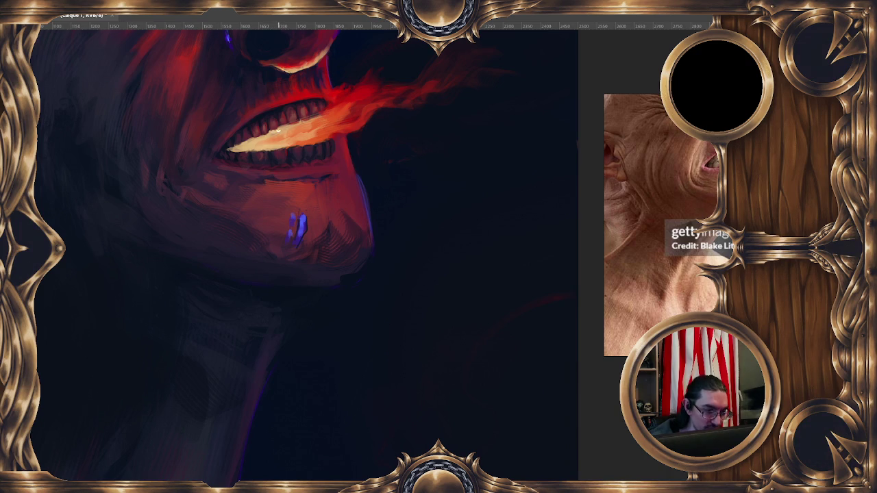
# Shrink the brush to 8 px for the flame wisps and teeth edges.
pyautogui.keyDown('alt'); pyautogui.rightClick(281, 126); pyautogui.keyUp('alt')
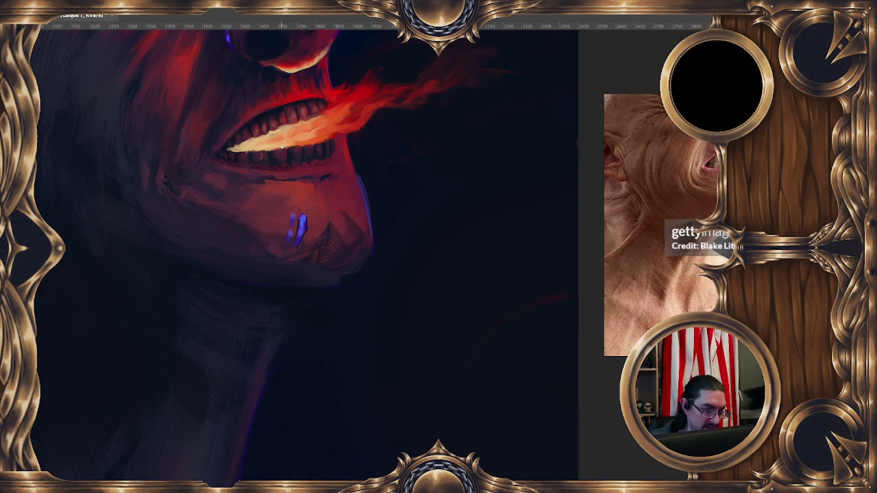
# Sample mouth, teeth and upper-lip colours and set the brush to about 9 px.
pyautogui.keyDown('alt'); pyautogui.click(240, 149); pyautogui.keyUp('alt')
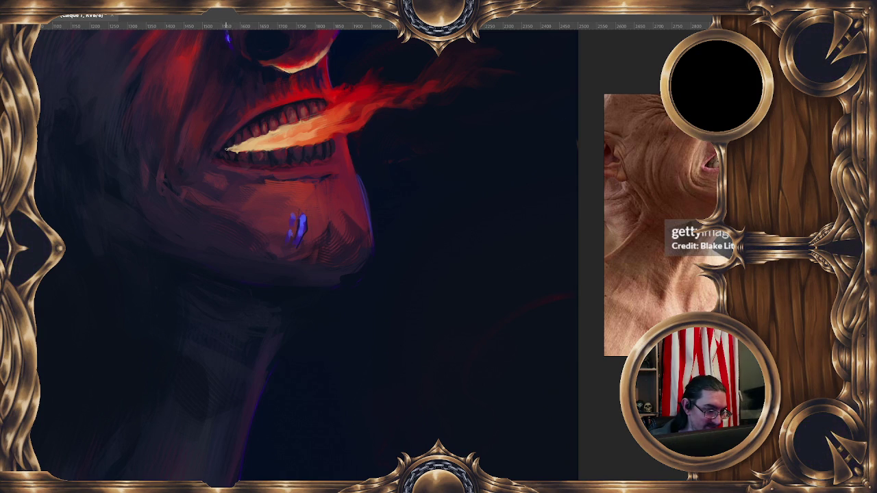
pyautogui.keyDown('alt'); pyautogui.click(318, 137); pyautogui.keyUp('alt')
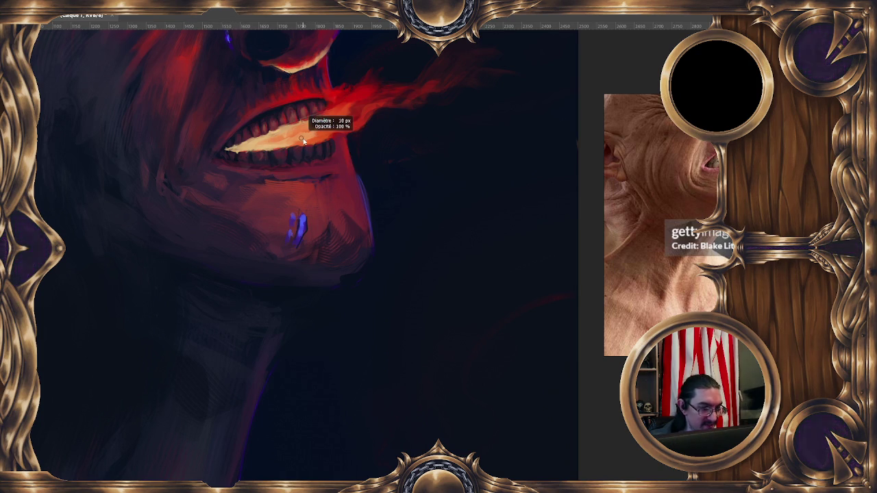
pyautogui.keyDown('alt'); pyautogui.click(294, 139); pyautogui.keyUp('alt')
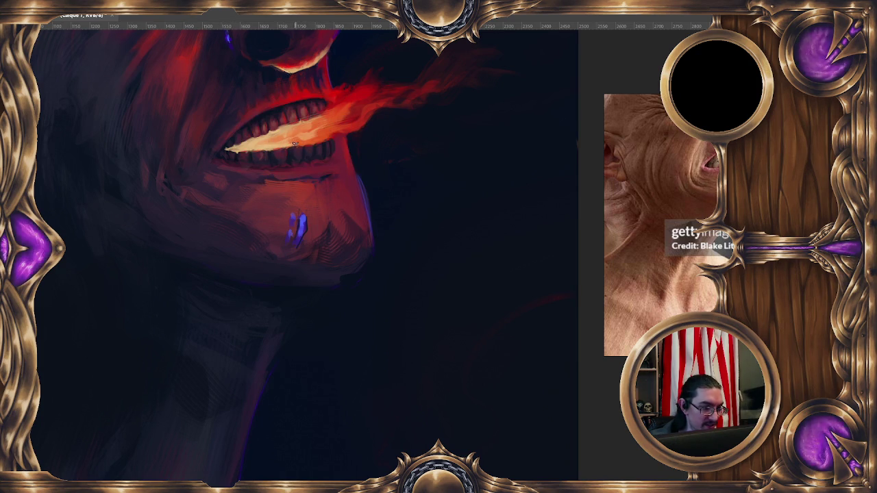
pyautogui.keyDown('alt'); pyautogui.click(292, 141); pyautogui.keyUp('alt')
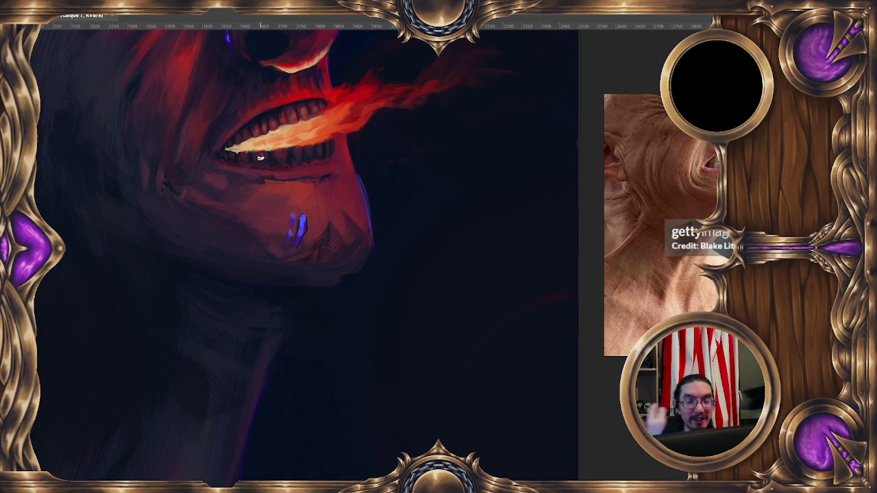
pyautogui.keyDown('alt'); pyautogui.click(310, 96); pyautogui.keyUp('alt')
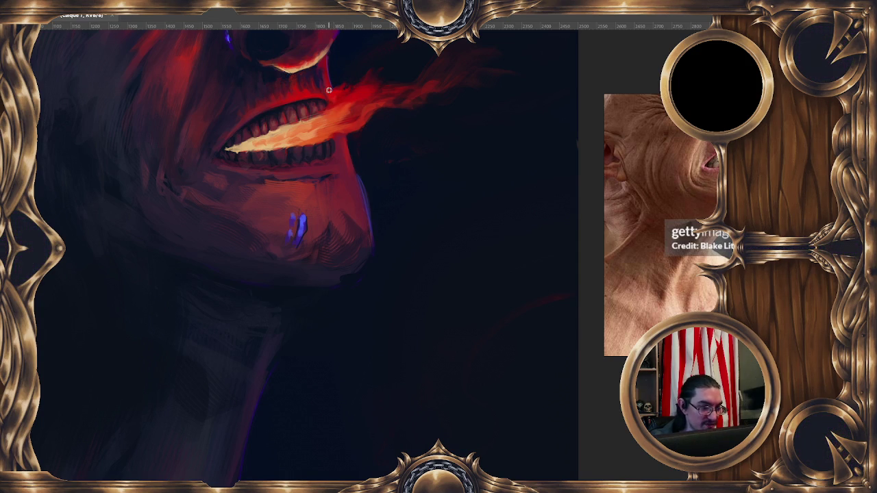
pyautogui.keyDown('alt'); pyautogui.click(319, 81); pyautogui.keyUp('alt')
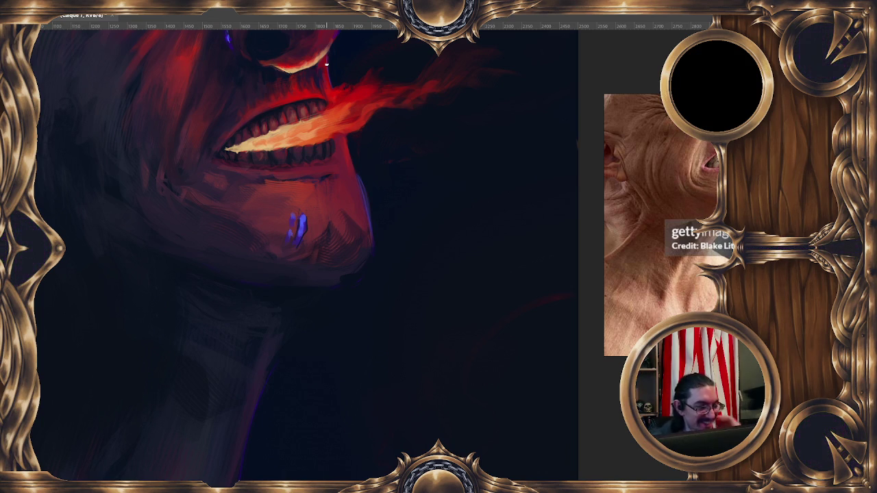
pyautogui.keyDown('alt'); pyautogui.rightClick(343, 142); pyautogui.keyUp('alt')
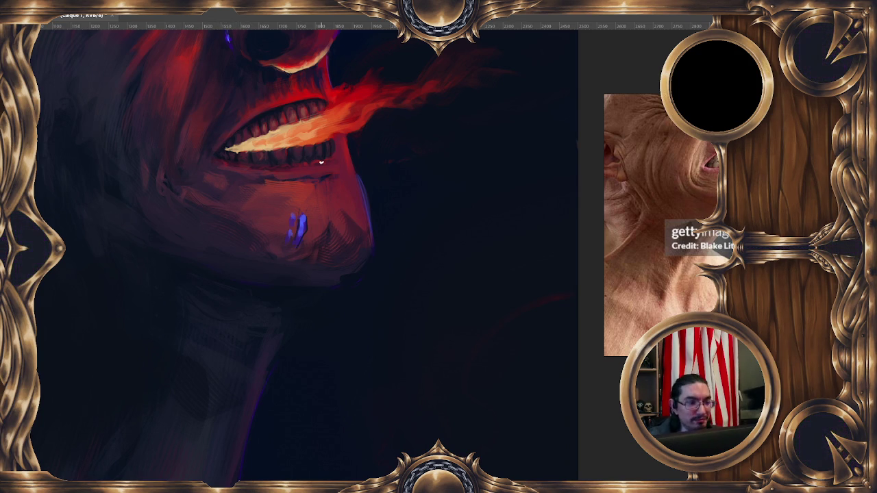
pyautogui.rightClick(244, 122)
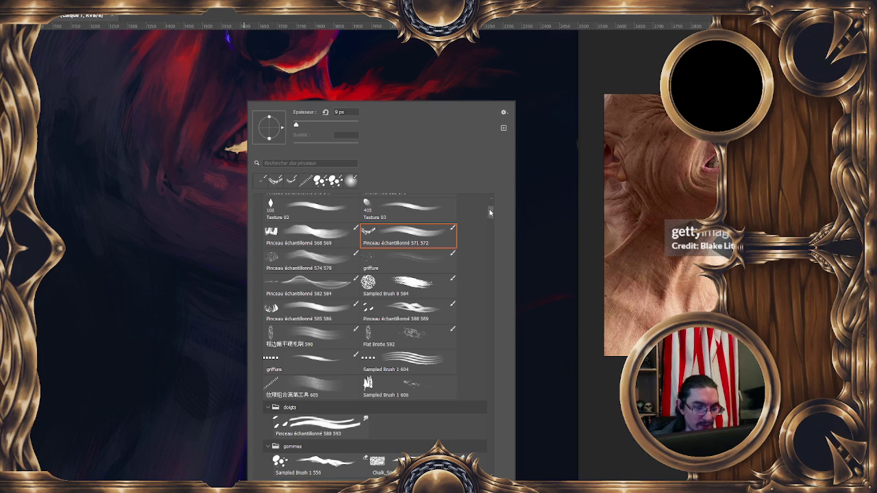
# Choose another sampled brush preset, flip the canvas horizontally and place the face left of centre.
pyautogui.moveTo(490, 212); pyautogui.dragTo(489, 198)
pyautogui.click(407, 220)
pyautogui.click(509, 83)
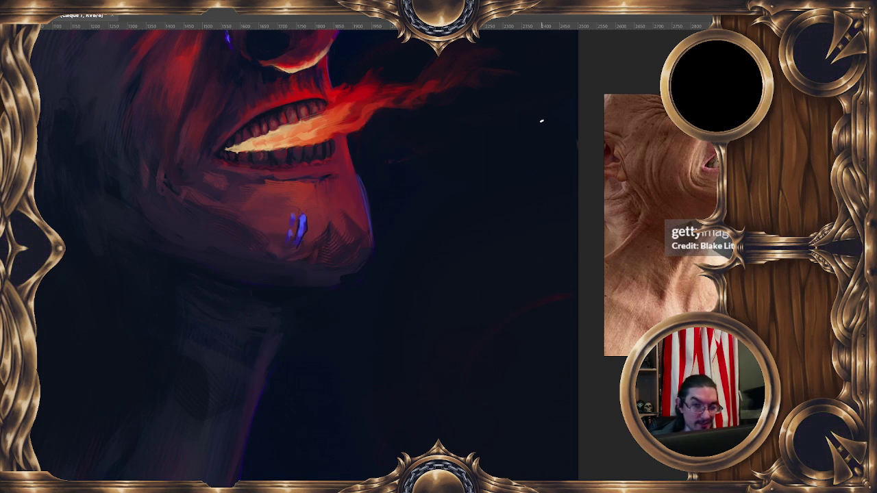
pyautogui.press('h')
pyautogui.moveTo(498, 191); pyautogui.dragTo(319, 130)
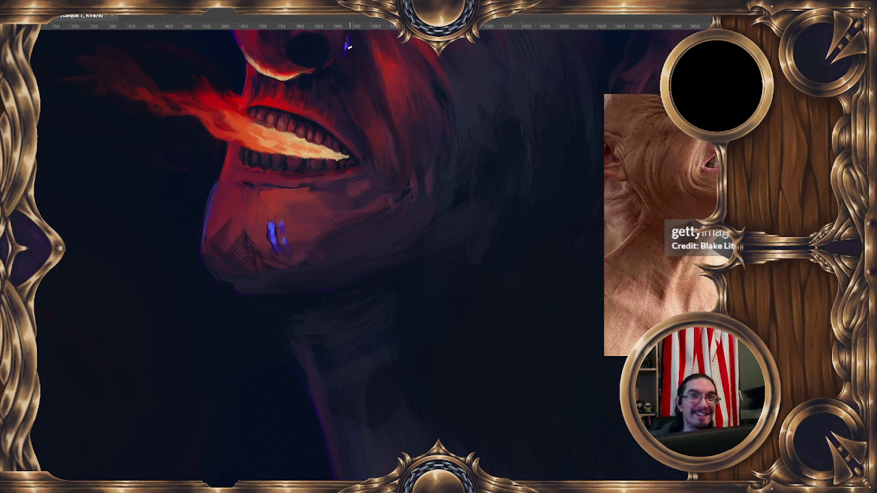
# Sample upper mouth and lip colours and make the brush smaller near the mouth.
pyautogui.keyDown('alt'); pyautogui.click(289, 89); pyautogui.keyUp('alt')
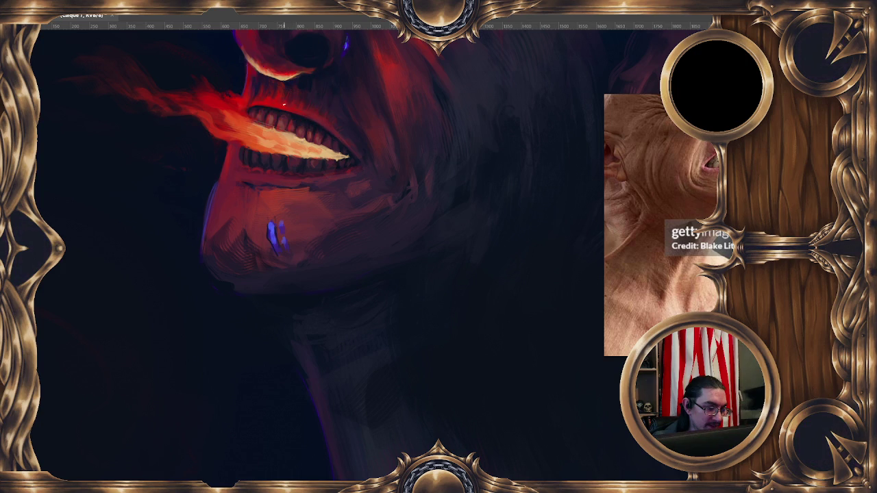
pyautogui.keyDown('alt'); pyautogui.click(290, 102); pyautogui.keyUp('alt')
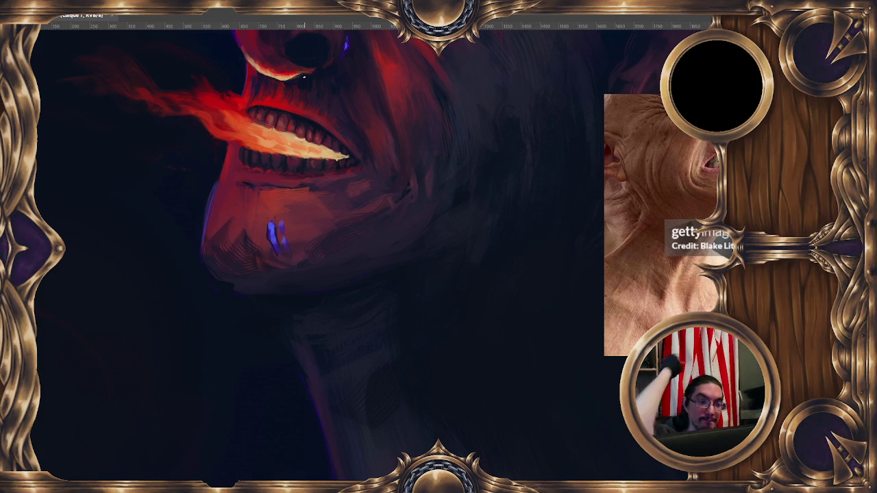
pyautogui.moveTo(282, 108); pyautogui.dragTo(254, 101)
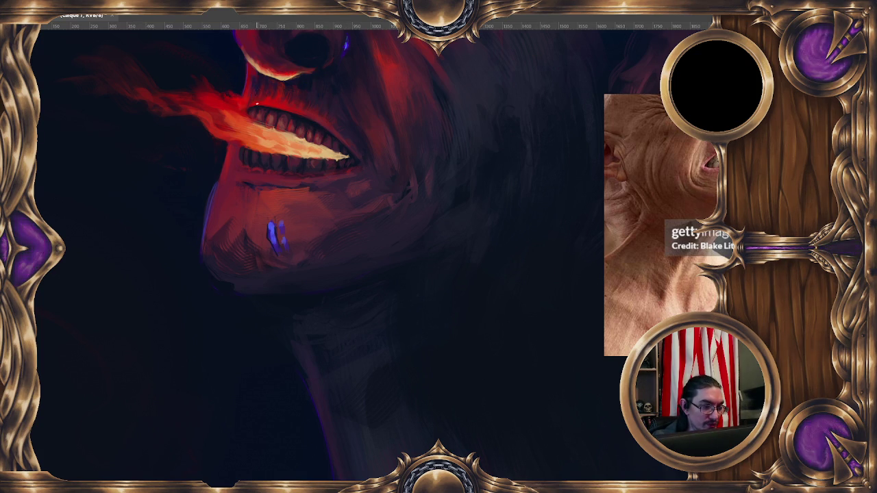
pyautogui.moveTo(261, 98)
pyautogui.mouseDown()
pyautogui.moveTo(263, 83)
pyautogui.moveTo(261, 97)
pyautogui.mouseUp()
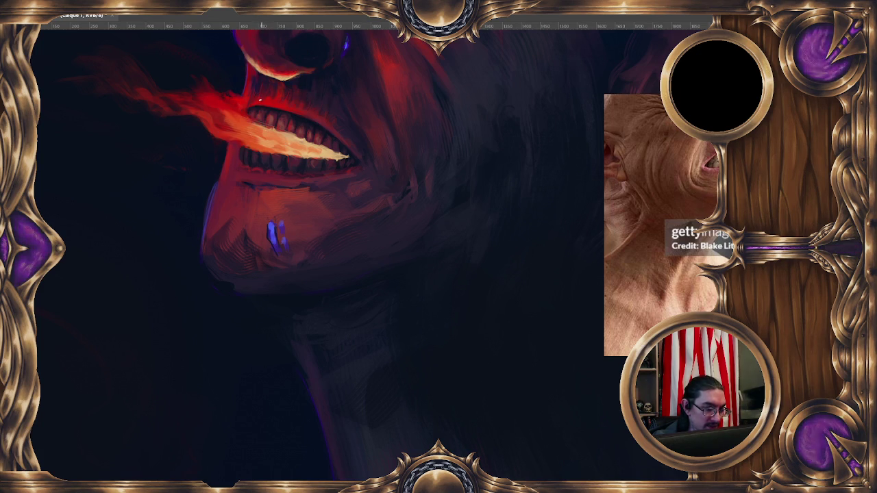
pyautogui.moveTo(327, 101); pyautogui.dragTo(327, 109)
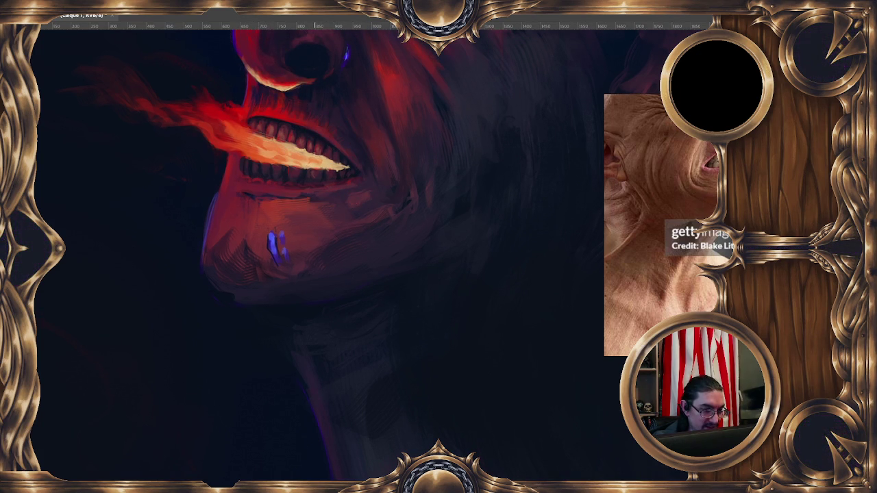
pyautogui.moveTo(314, 151); pyautogui.dragTo(308, 150)
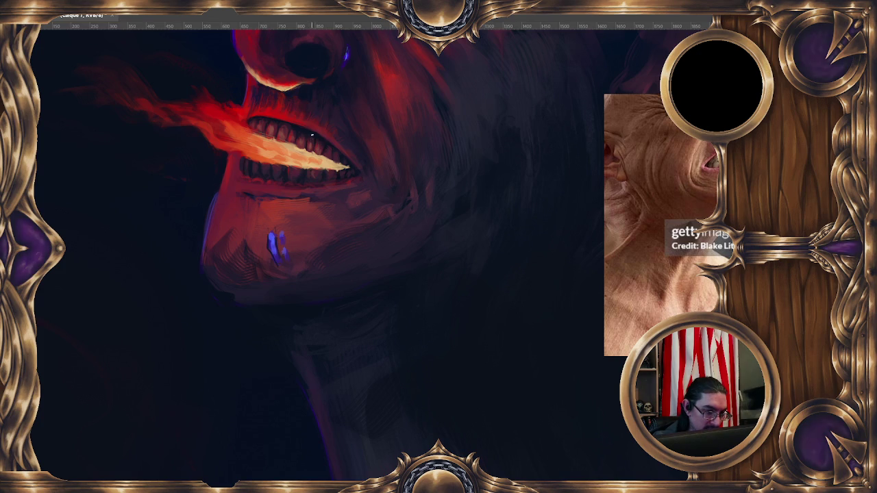
pyautogui.moveTo(370, 165); pyautogui.dragTo(361, 156)
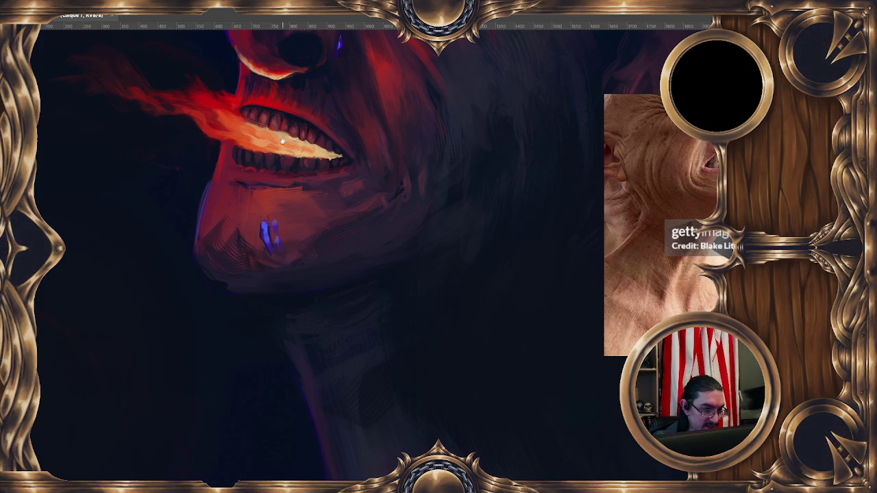
pyautogui.scroll(-1, 277, 121)
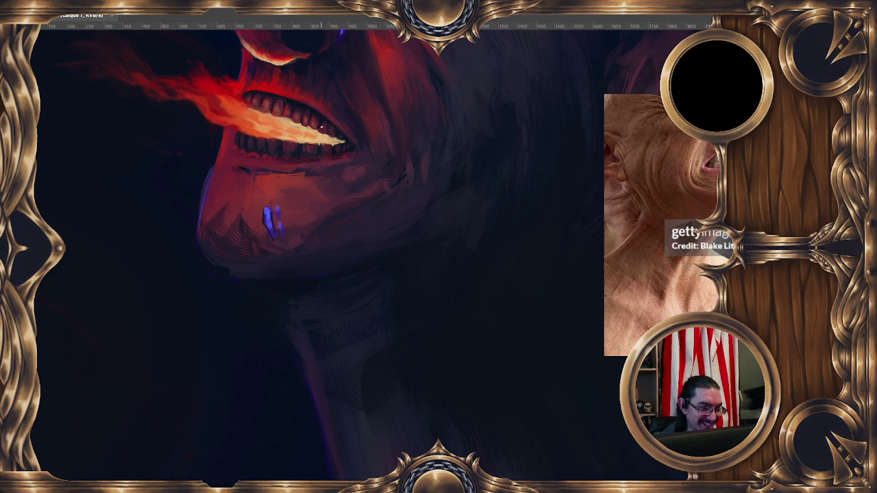
# Sample the pale beige of the glowing teeth and several colours from the flame.
pyautogui.keyDown('ctrl'); pyautogui.click(310, 129); pyautogui.keyUp('ctrl')
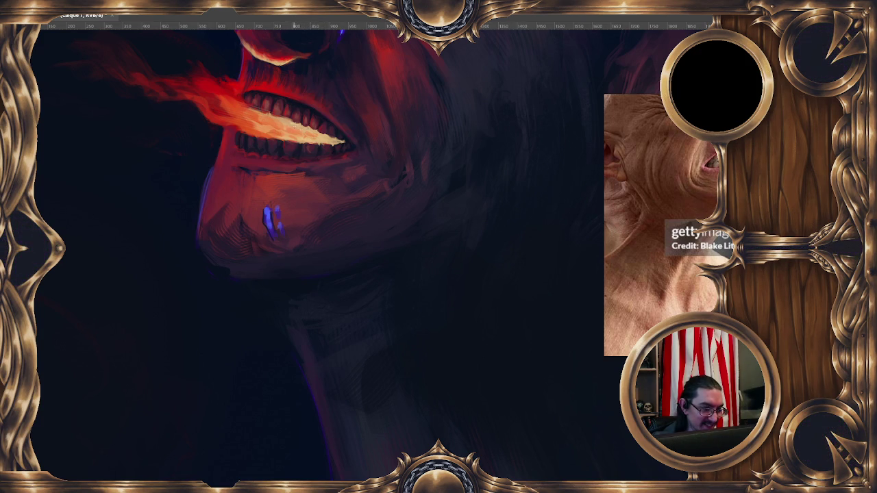
pyautogui.keyDown('ctrl'); pyautogui.click(294, 125); pyautogui.keyUp('ctrl')
pyautogui.keyDown('ctrl'); pyautogui.click(281, 122); pyautogui.keyUp('ctrl')
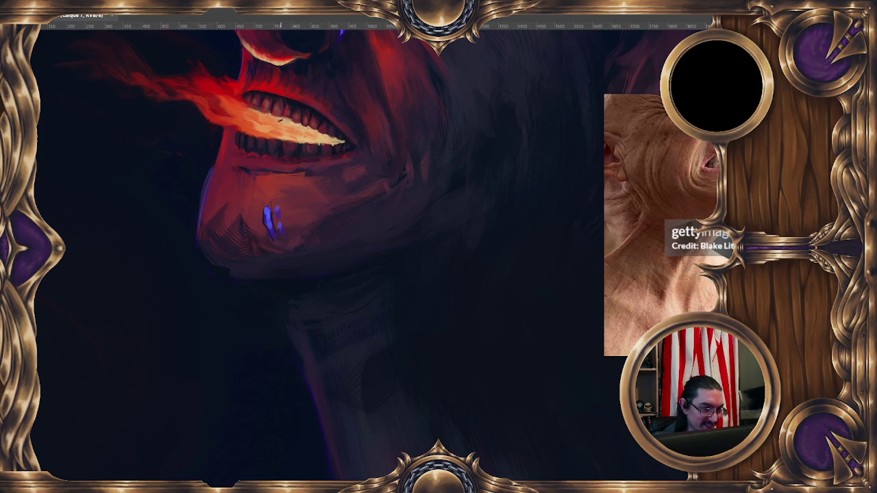
pyautogui.keyDown('ctrl'); pyautogui.click(219, 94); pyautogui.keyUp('ctrl')
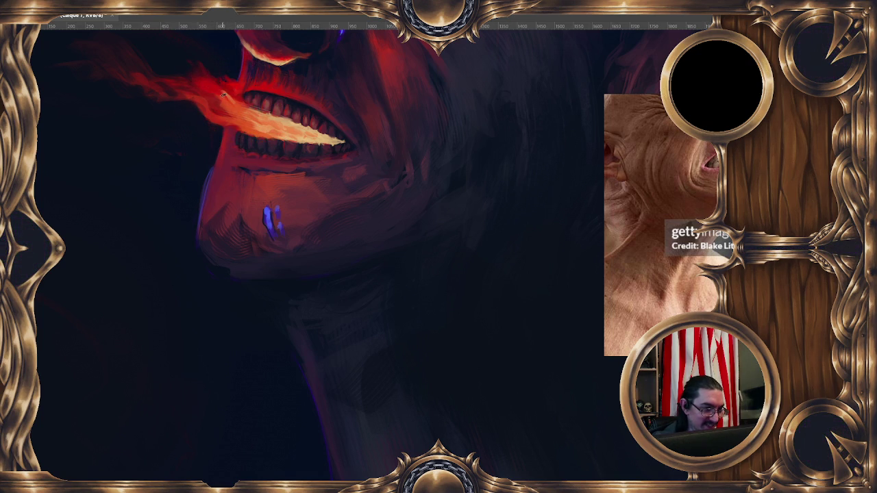
pyautogui.keyDown('ctrl'); pyautogui.click(218, 92); pyautogui.keyUp('ctrl')
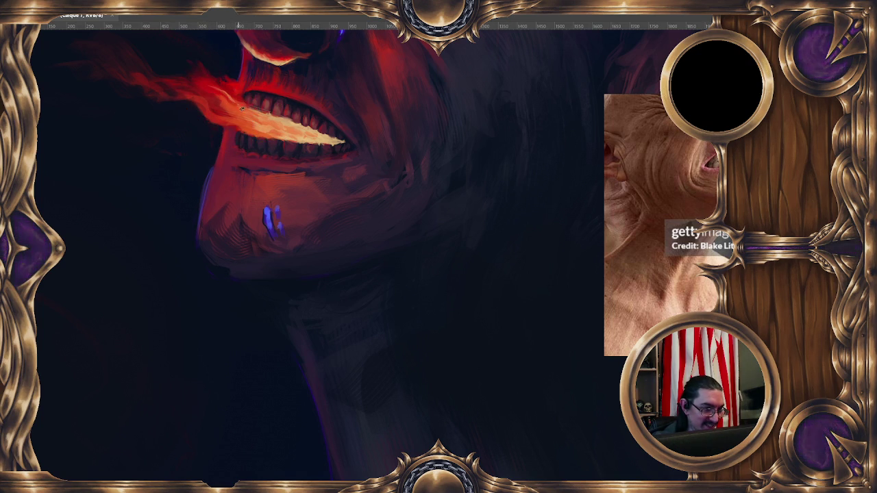
pyautogui.keyDown('ctrl'); pyautogui.click(226, 92); pyautogui.keyUp('ctrl')
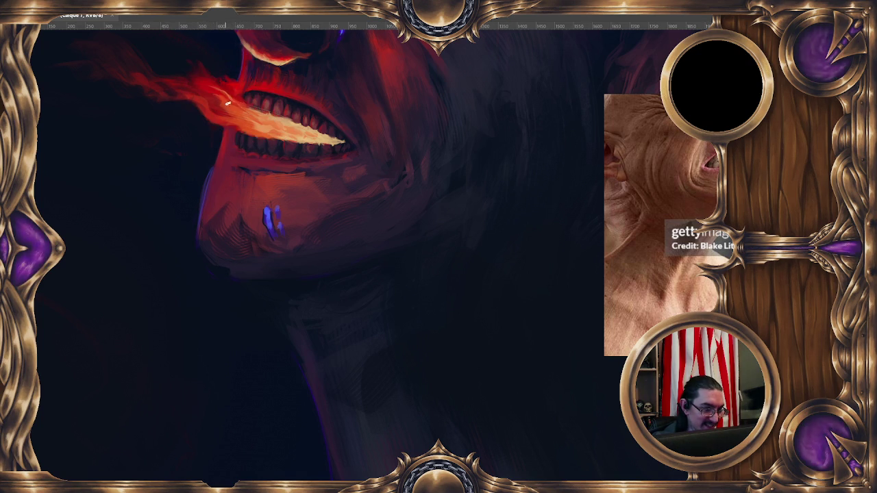
pyautogui.keyDown('ctrl'); pyautogui.click(222, 104); pyautogui.keyUp('ctrl')
pyautogui.keyDown('ctrl'); pyautogui.click(213, 96); pyautogui.keyUp('ctrl')
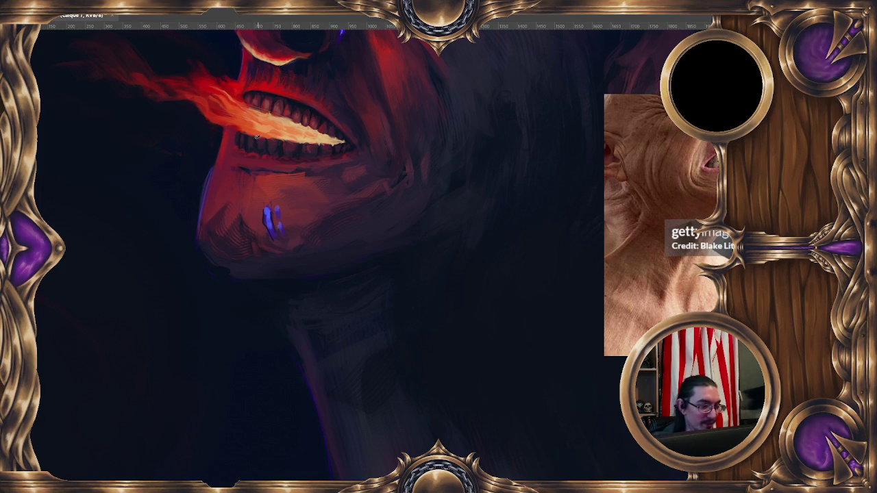
# Check brush size and opacity, then sample the flame and the skin below the lips.
pyautogui.moveTo(300, 179); pyautogui.dragTo(320, 177)
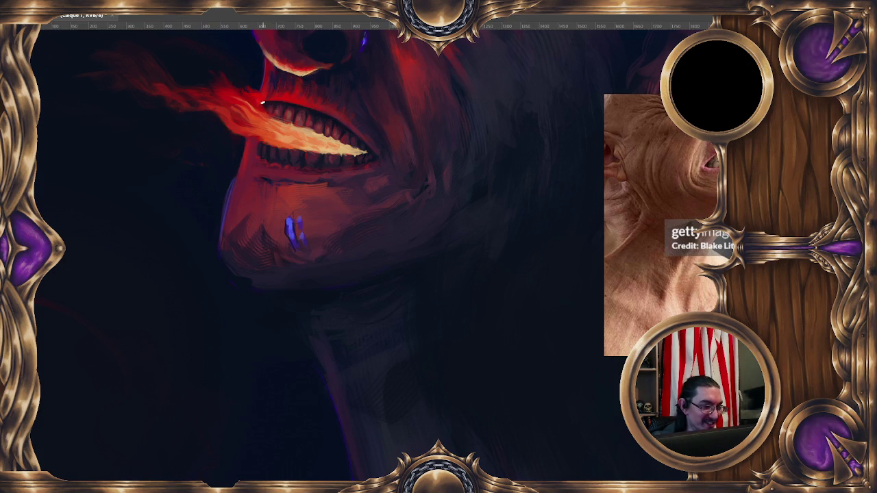
pyautogui.keyDown('alt'); pyautogui.rightClick(258, 148); pyautogui.keyUp('alt')
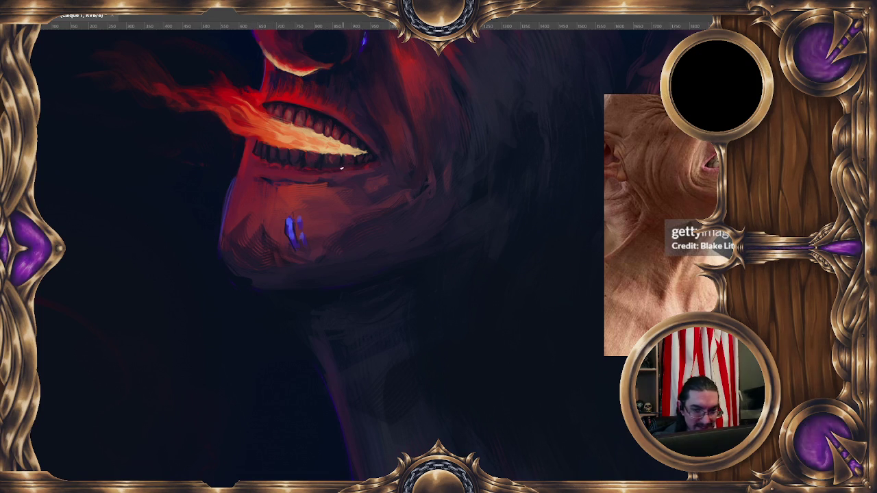
pyautogui.keyDown('alt'); pyautogui.click(413, 77); pyautogui.keyUp('alt')
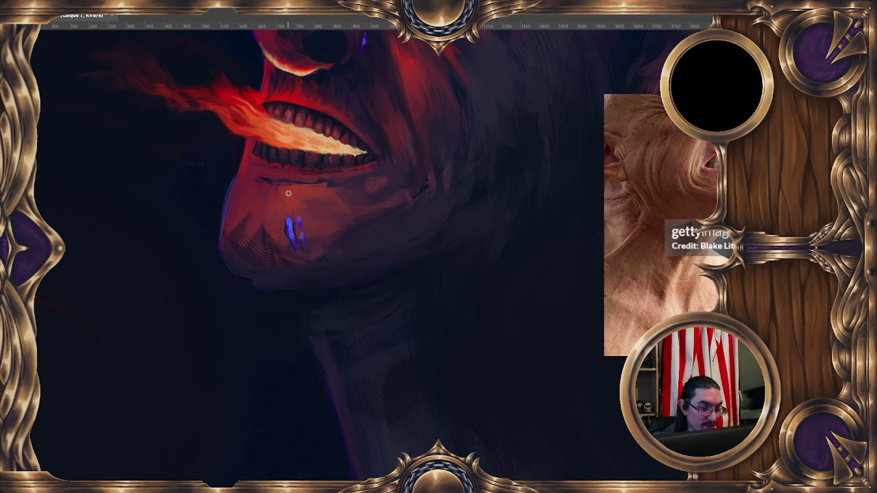
pyautogui.keyDown('alt'); pyautogui.click(251, 168); pyautogui.keyUp('alt')
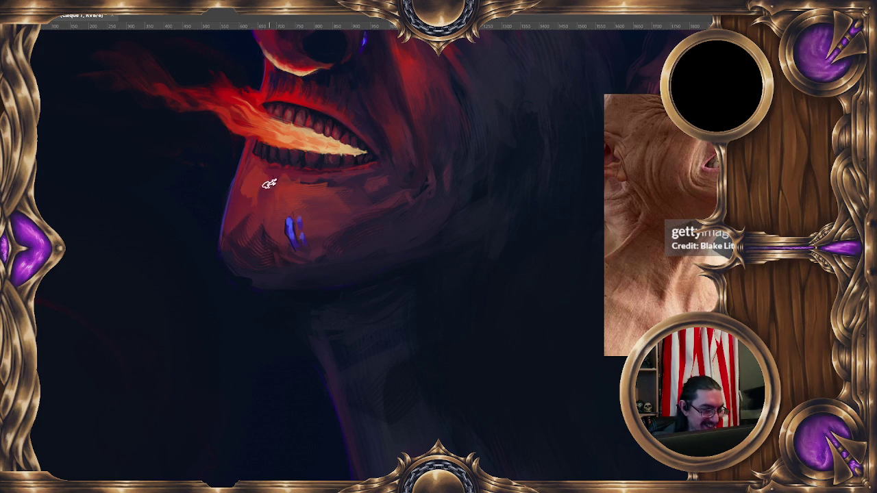
# Sample mouth, lower-lip and chin colours, shrink the brush, and zoom out to the full portrait.
pyautogui.keyDown('alt'); pyautogui.click(270, 172); pyautogui.keyUp('alt')
pyautogui.keyDown('alt'); pyautogui.click(308, 179); pyautogui.keyUp('alt')
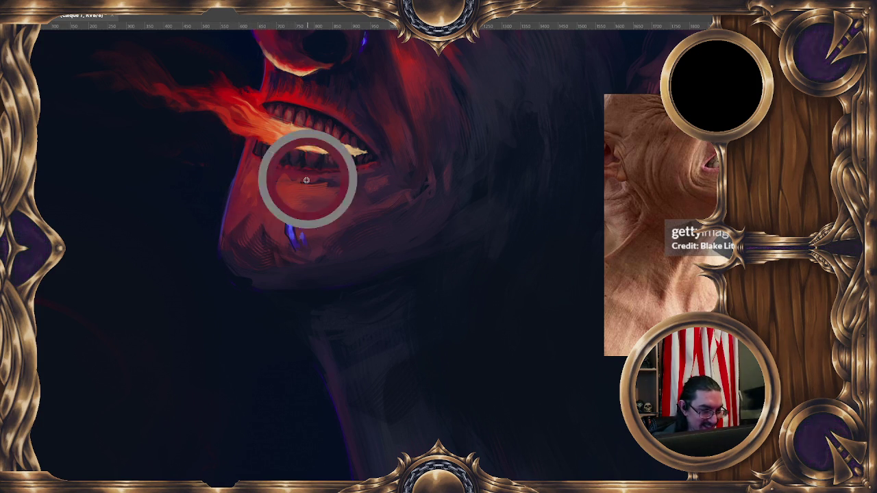
pyautogui.keyDown('alt'); pyautogui.click(377, 198); pyautogui.keyUp('alt')
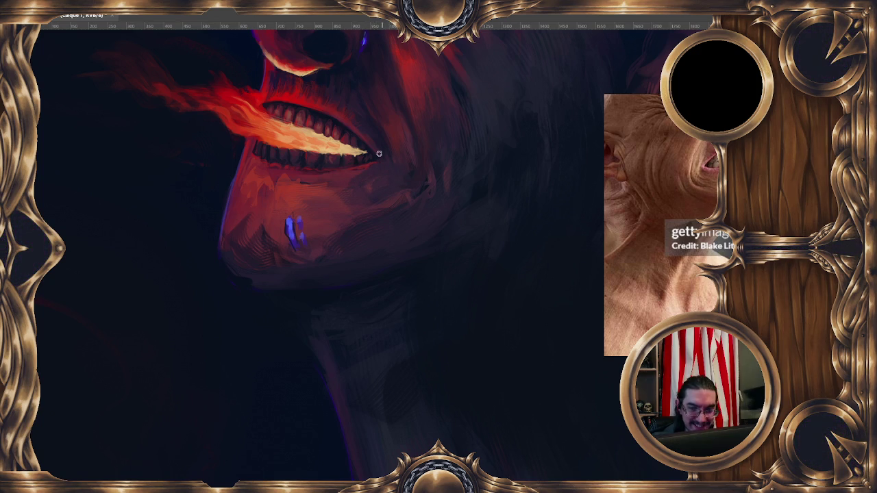
pyautogui.moveTo(384, 147); pyautogui.dragTo(380, 159)
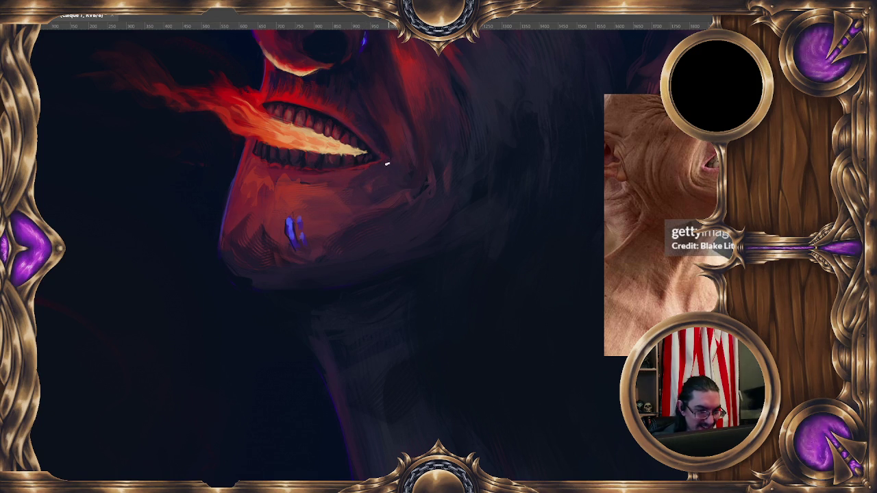
pyautogui.hotkey('ctrl', '-')
pyautogui.hotkey('ctrl', '-')
pyautogui.hotkey('ctrl', '-')
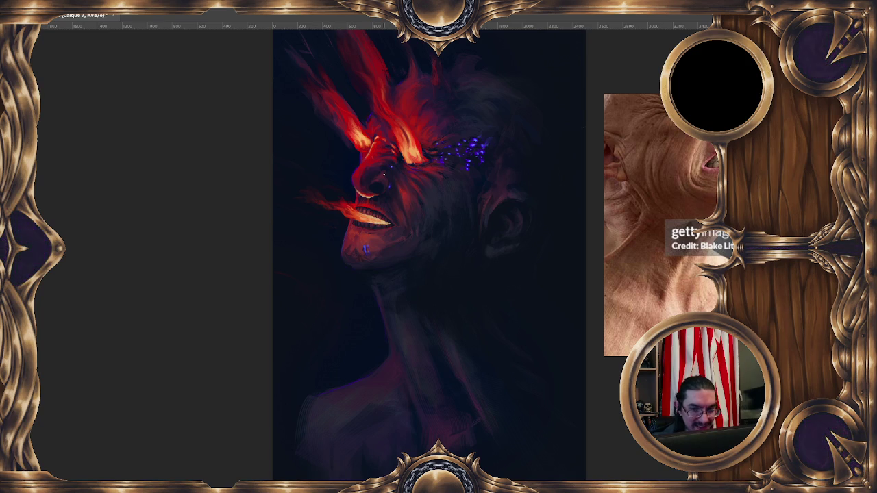
# Zoom in close on the demon's teeth, flame and chin.
pyautogui.hotkey('ctrl', '+')
pyautogui.hotkey('ctrl', '+')
pyautogui.hotkey('ctrl', '+')
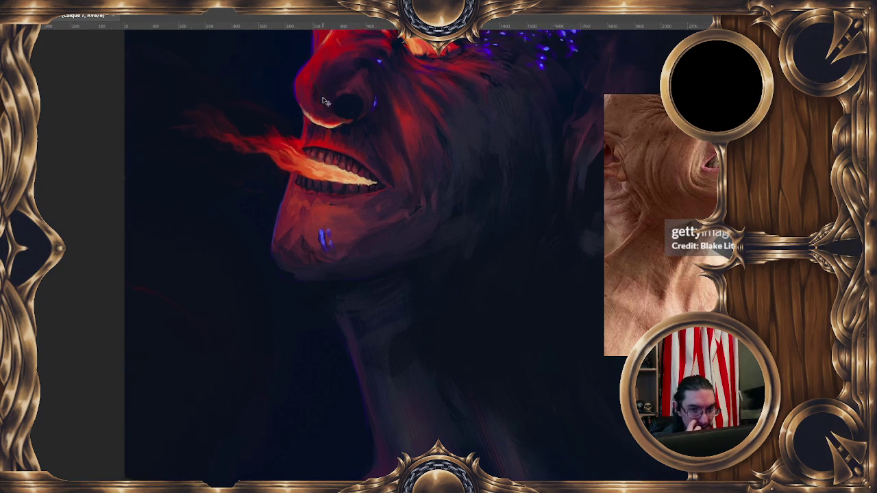
pyautogui.scroll(3, 325, 102)
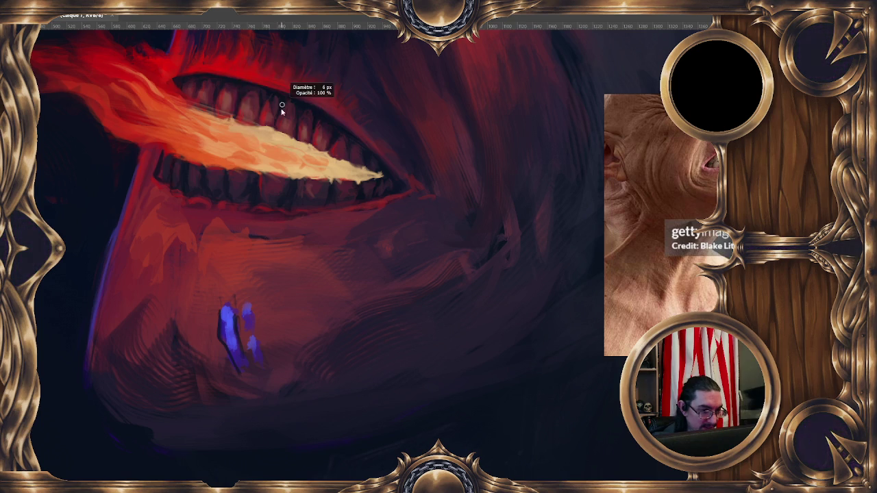
# Dab a small pale highlight on a tooth and adjust the brush size, then zoom out.
pyautogui.moveTo(275, 119); pyautogui.dragTo(272, 121)
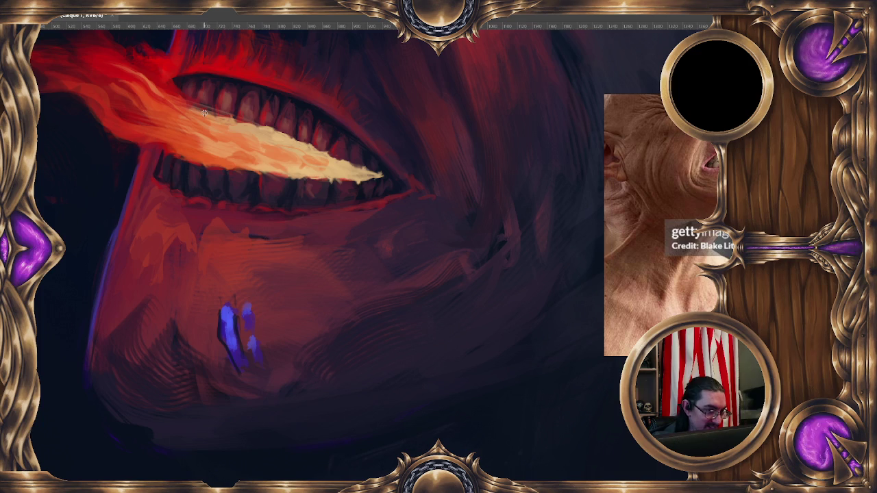
pyautogui.moveTo(341, 183); pyautogui.dragTo(330, 173)
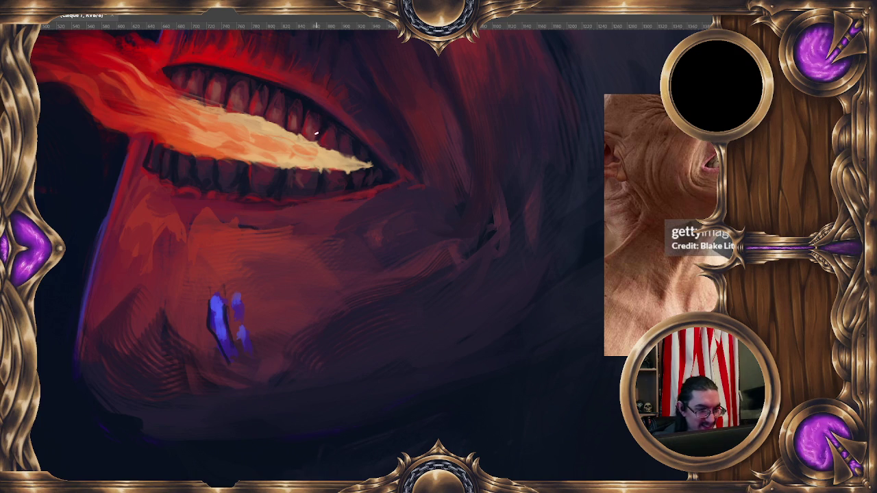
pyautogui.keyDown('alt'); pyautogui.rightClick(320, 101); pyautogui.keyUp('alt')
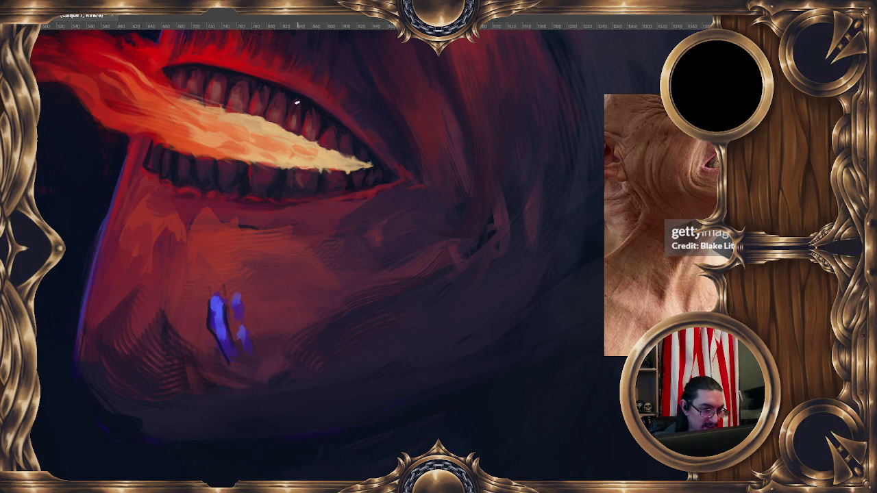
pyautogui.moveTo(306, 133)
pyautogui.mouseDown()
pyautogui.moveTo(313, 139)
pyautogui.moveTo(302, 101)
pyautogui.mouseUp()
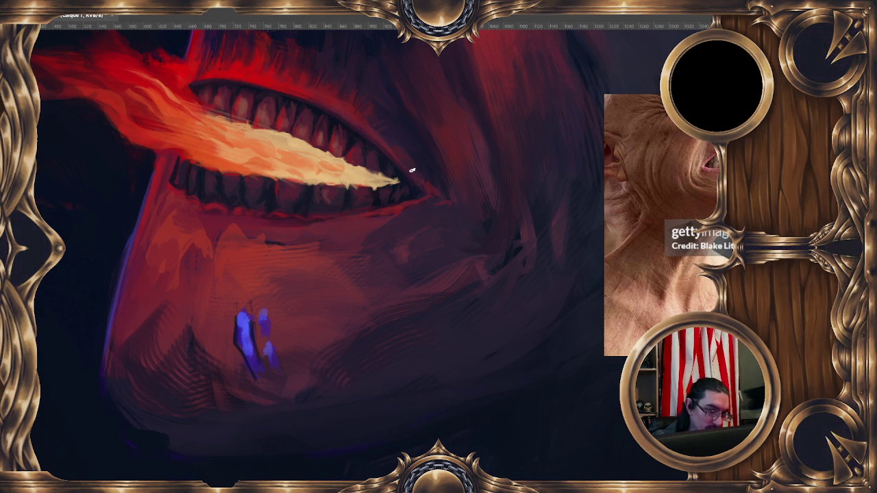
pyautogui.hotkey('ctrl', '-')
# Mirror the painting horizontally and zoom in close on the mouth.
pyautogui.press('h')
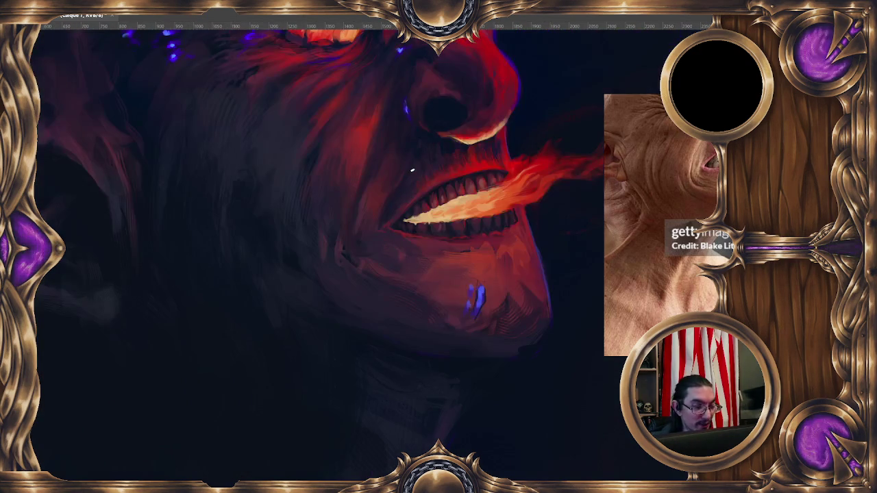
pyautogui.scroll(5, 412, 169)
pyautogui.moveTo(454, 230); pyautogui.dragTo(270, 271)
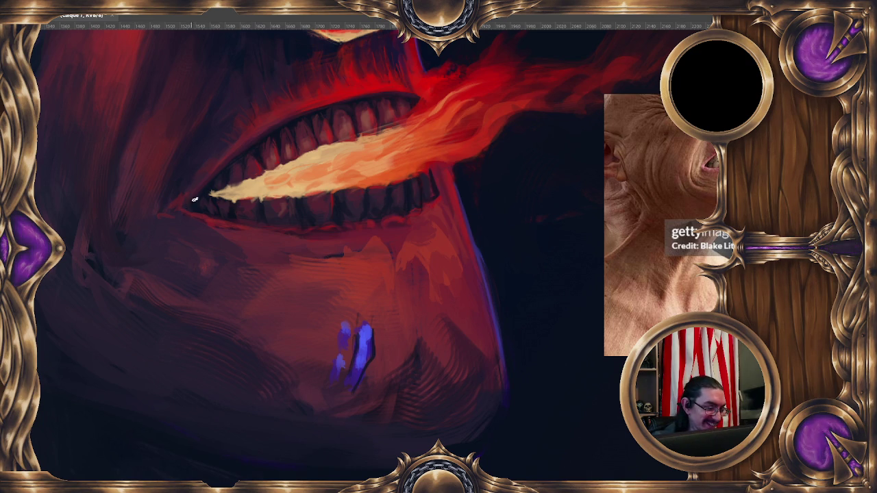
# Eyedrop colours from the upper lip and the corner of the teeth.
pyautogui.keyDown('alt'); pyautogui.click(216, 167); pyautogui.keyUp('alt')
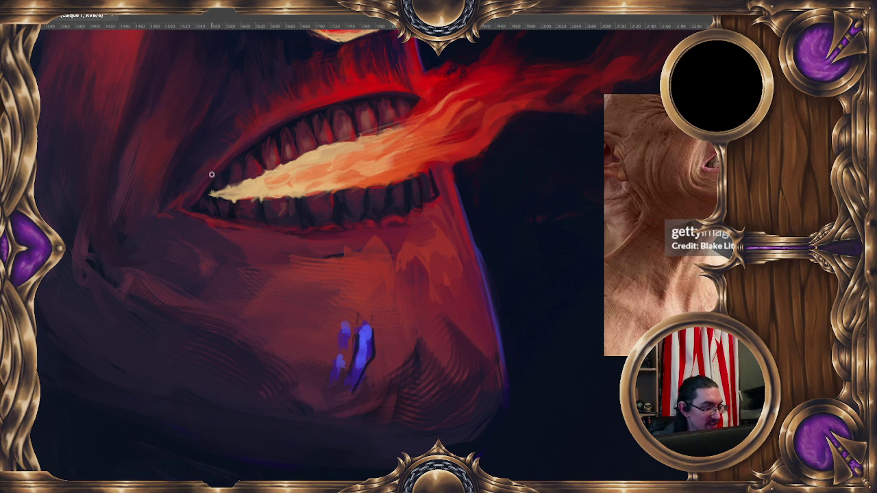
pyautogui.keyDown('alt'); pyautogui.click(188, 182); pyautogui.keyUp('alt')
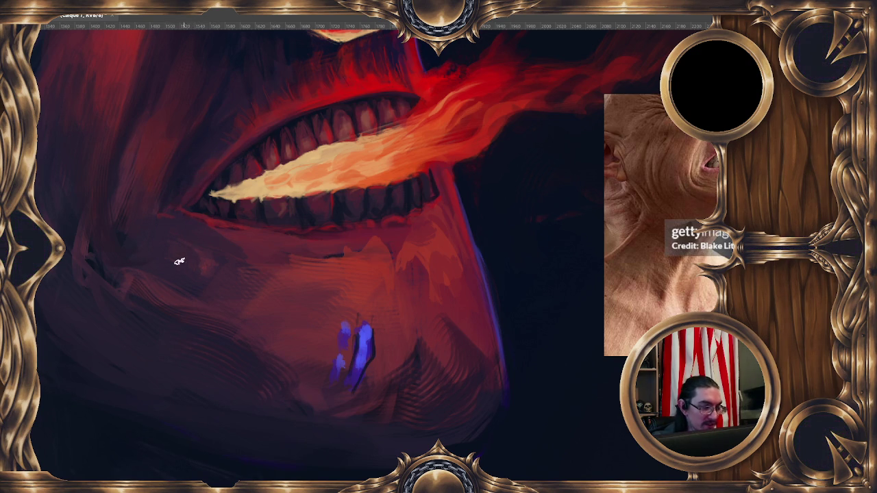
pyautogui.moveTo(232, 282); pyautogui.dragTo(241, 290)
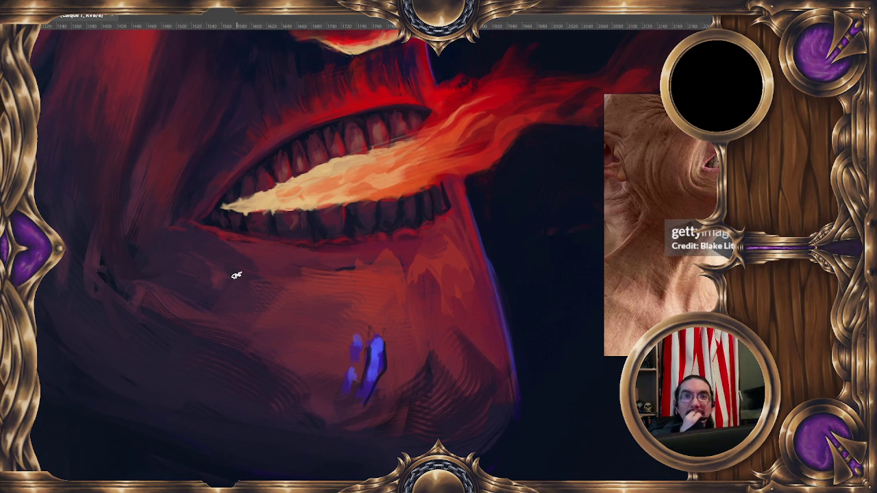
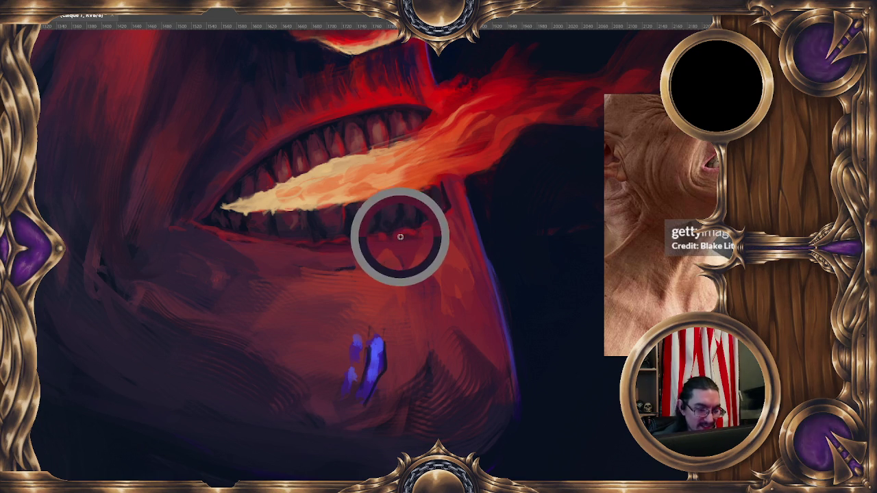
# Paint a faint highlight along the lower teeth edge, sampling mouth and flame colours.
pyautogui.moveTo(431, 220); pyautogui.dragTo(384, 231)
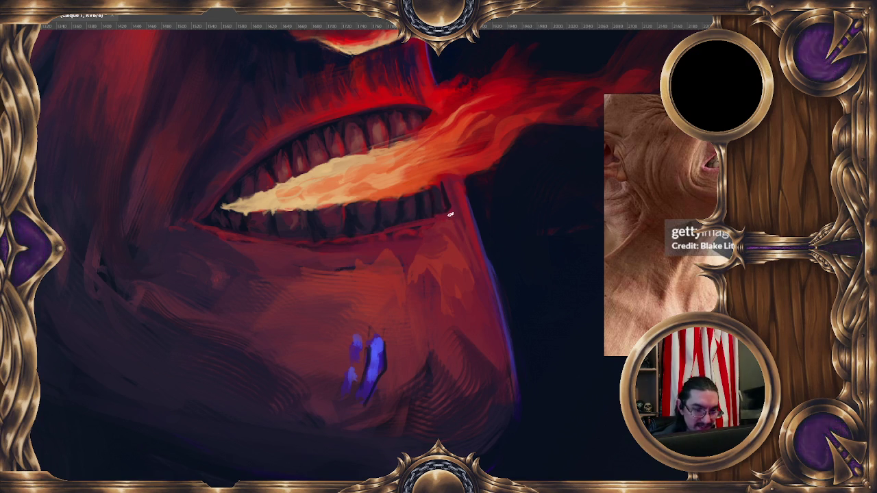
pyautogui.moveTo(445, 184); pyautogui.dragTo(415, 181)
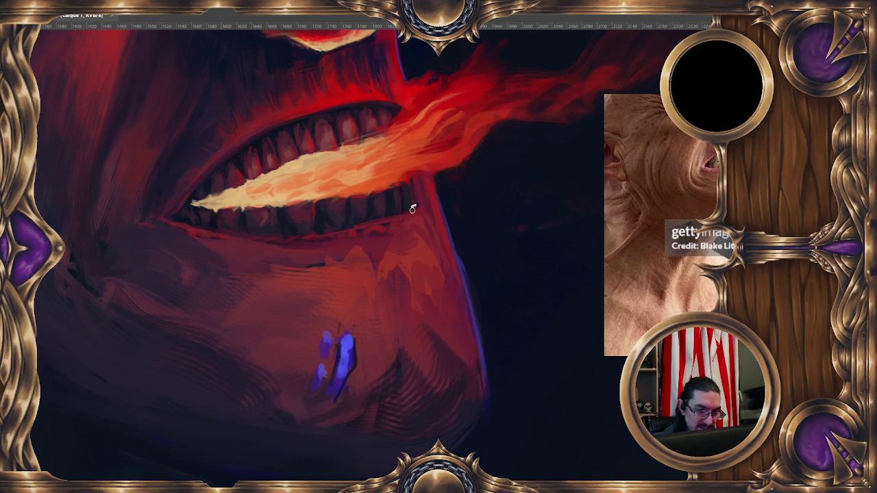
pyautogui.keyDown('alt'); pyautogui.click(312, 238); pyautogui.keyUp('alt')
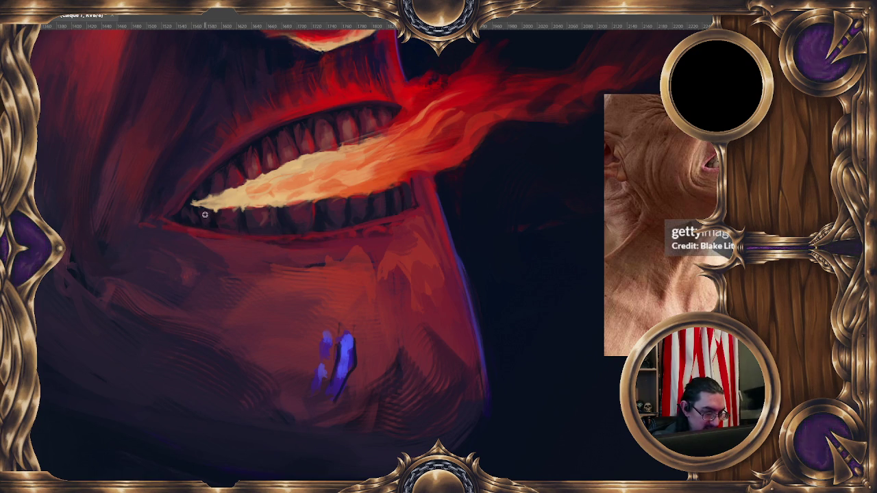
pyautogui.keyDown('alt'); pyautogui.click(185, 223); pyautogui.keyUp('alt')
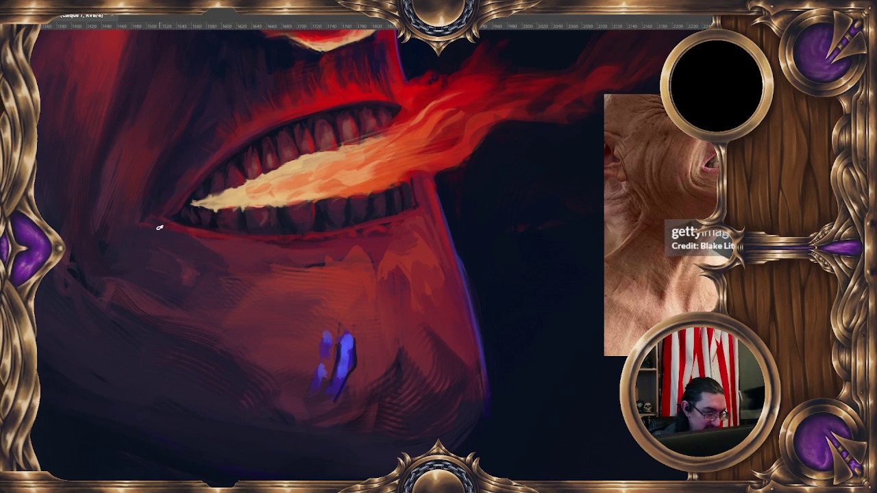
pyautogui.keyDown('alt'); pyautogui.click(102, 246); pyautogui.keyUp('alt')
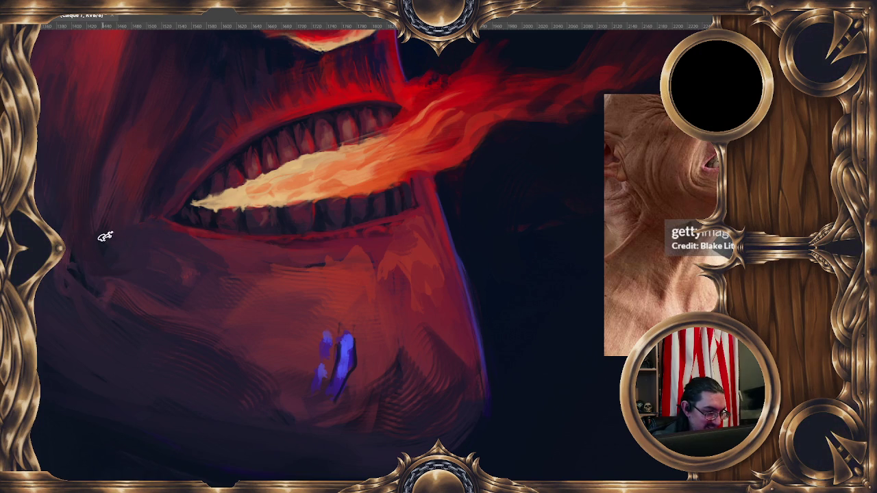
# Sample colours from the lower lip and right-hand teeth for further touch-ups.
pyautogui.moveTo(308, 262); pyautogui.dragTo(297, 254)
pyautogui.keyDown('alt'); pyautogui.click(281, 236); pyautogui.keyUp('alt')
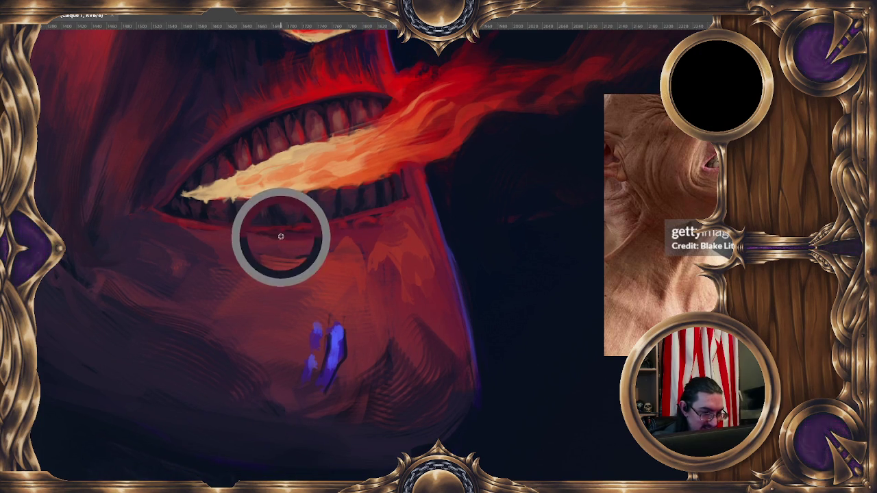
pyautogui.moveTo(374, 210); pyautogui.dragTo(352, 198)
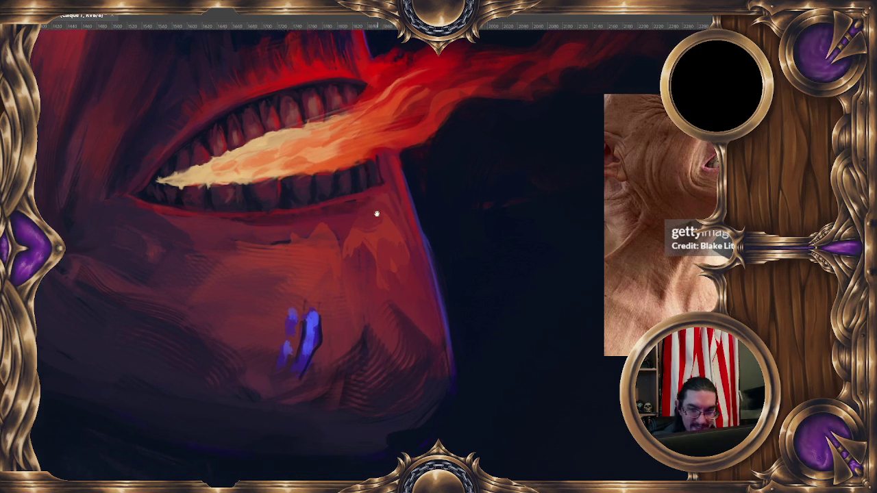
pyautogui.keyDown('alt'); pyautogui.click(350, 203); pyautogui.keyUp('alt')
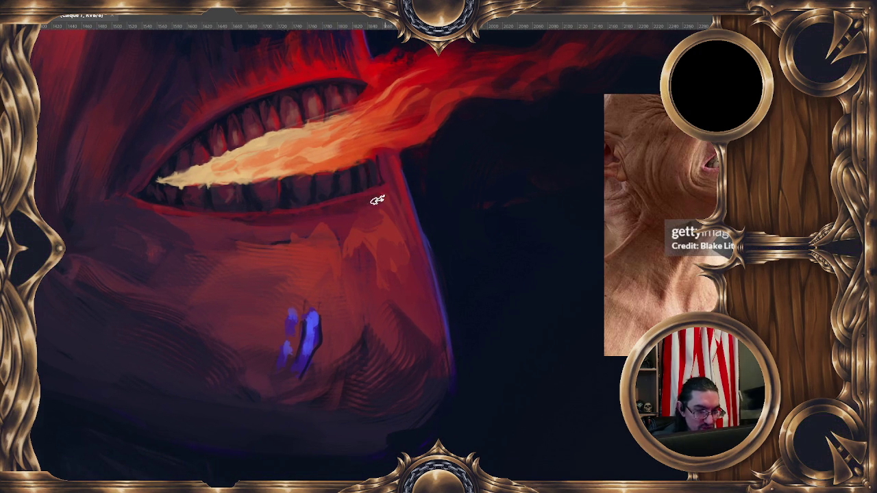
pyautogui.keyDown('alt'); pyautogui.click(394, 185); pyautogui.keyUp('alt')
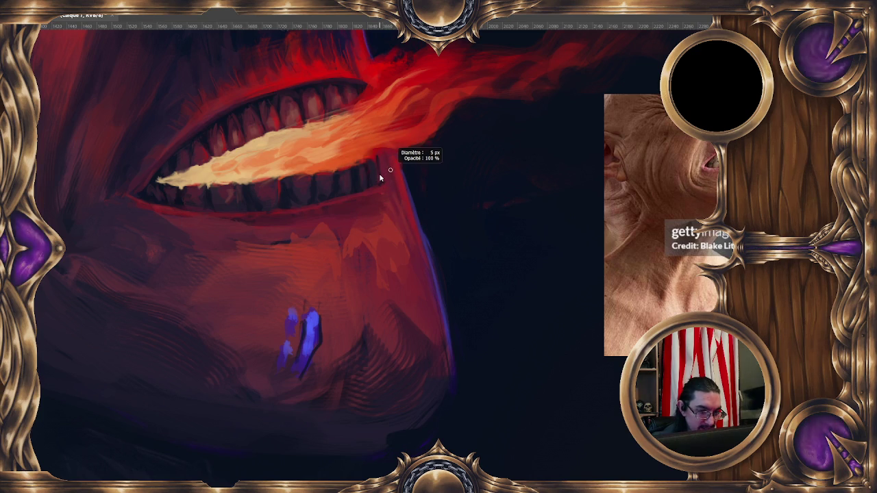
pyautogui.keyDown('alt'); pyautogui.click(357, 178); pyautogui.keyUp('alt')
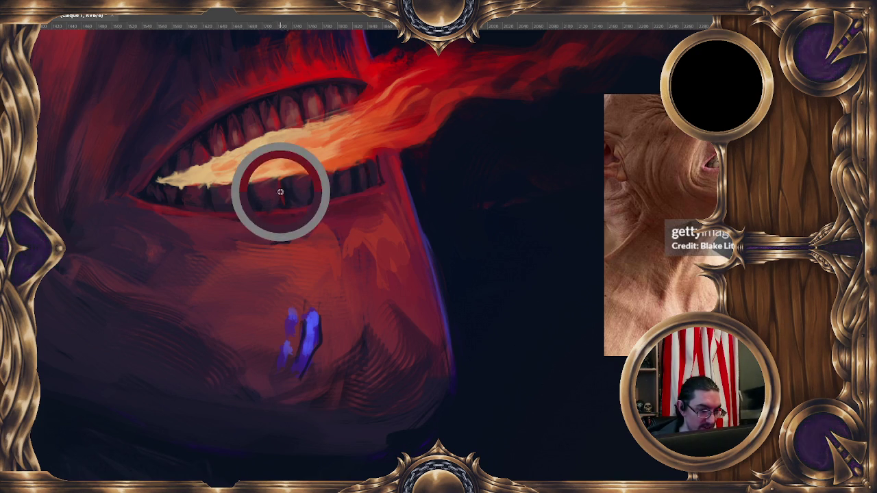
# Paint a dark vertical gap between the lower teeth, then sample teeth and flame-orange colours.
pyautogui.moveTo(280, 177); pyautogui.dragTo(279, 203)
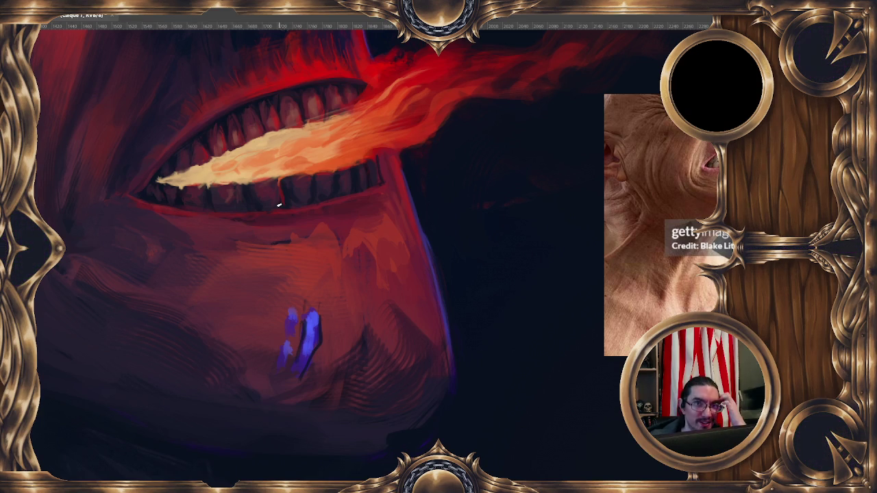
pyautogui.keyDown('ctrl'); pyautogui.click(341, 184); pyautogui.keyUp('ctrl')
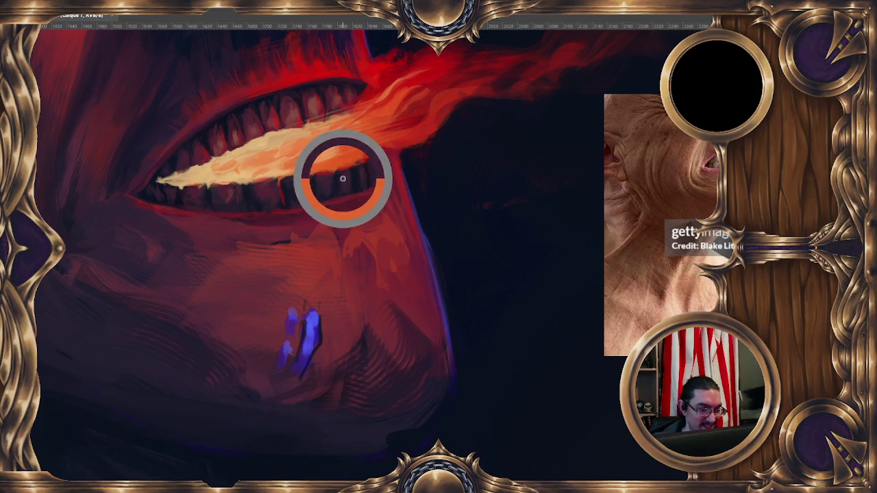
pyautogui.keyDown('ctrl'); pyautogui.click(334, 170); pyautogui.keyUp('ctrl')
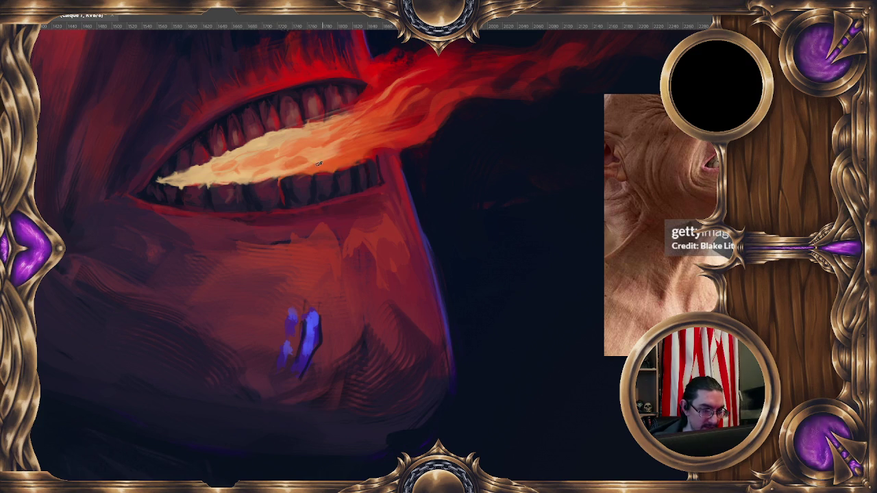
# Brighten the flame's pale core toward its upper-right tip, shrinking the brush to 3 px.
pyautogui.moveTo(317, 160); pyautogui.dragTo(373, 147)
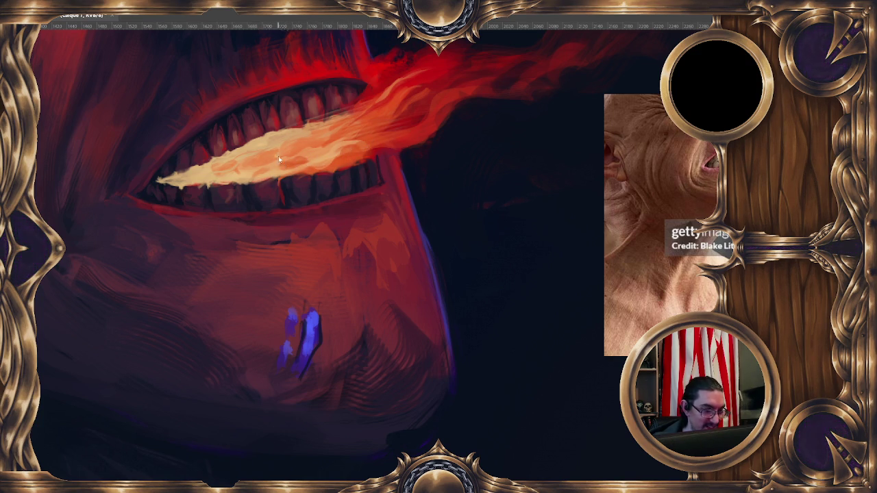
pyautogui.keyDown('alt'); pyautogui.rightClick(203, 157); pyautogui.keyUp('alt')
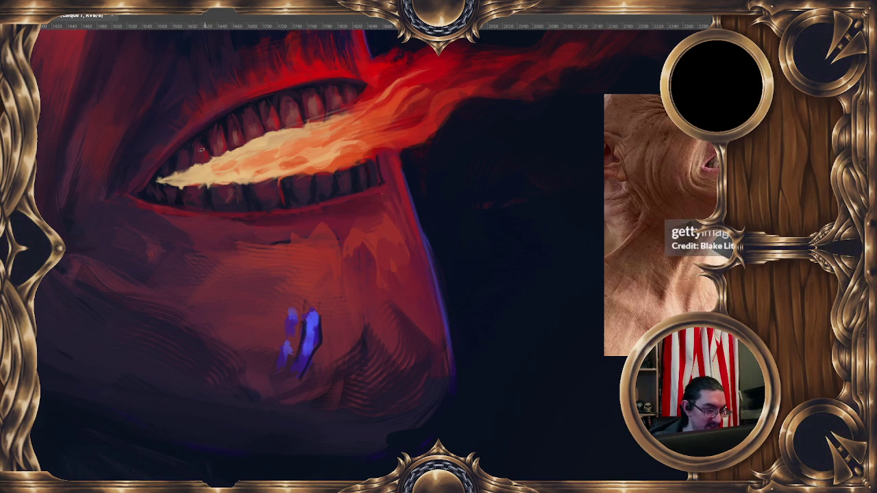
pyautogui.keyDown('alt'); pyautogui.rightClick(195, 143); pyautogui.keyUp('alt')
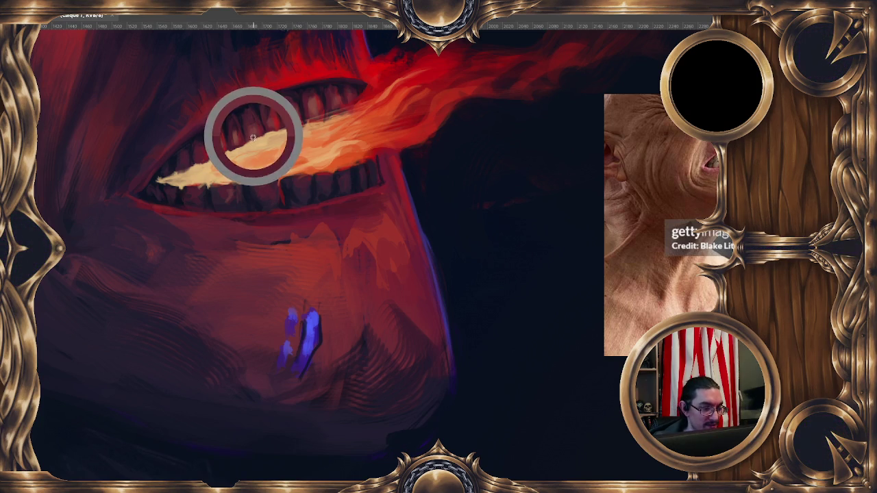
pyautogui.moveTo(266, 159); pyautogui.dragTo(291, 164)
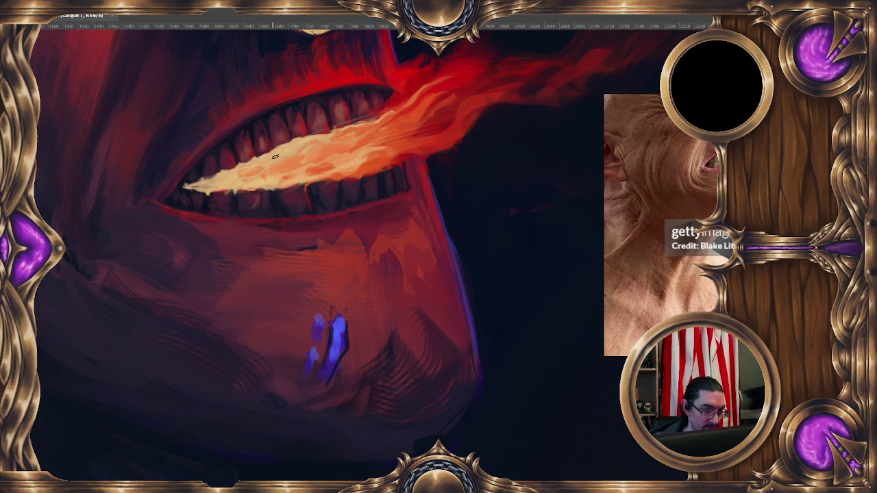
pyautogui.keyDown('alt'); pyautogui.click(267, 123); pyautogui.keyUp('alt')
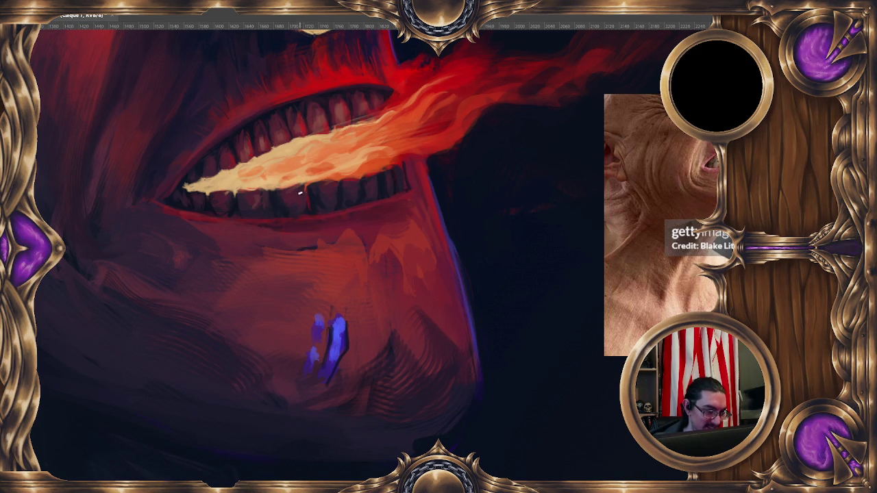
pyautogui.scroll(-2, 411, 173)
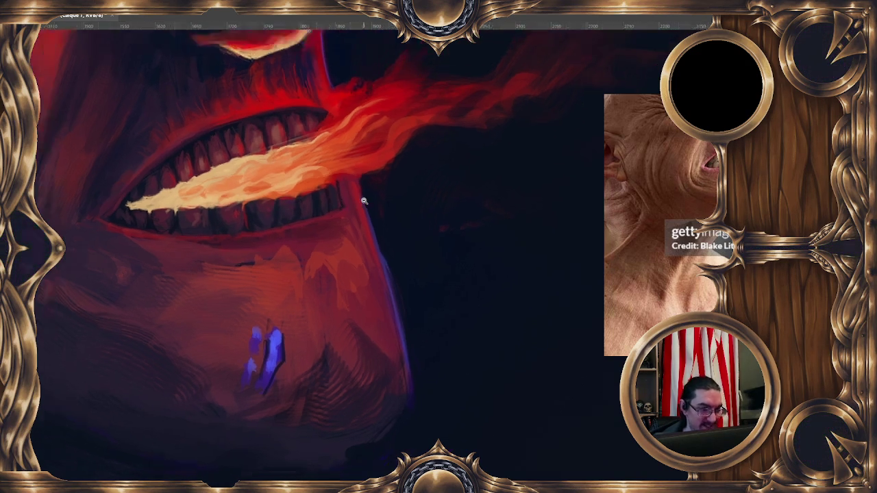
# Zoom in on the toothy grin and fire breath until the teeth fill the view.
pyautogui.scroll(-3, 411, 172)
pyautogui.scroll(-2, 383, 185)
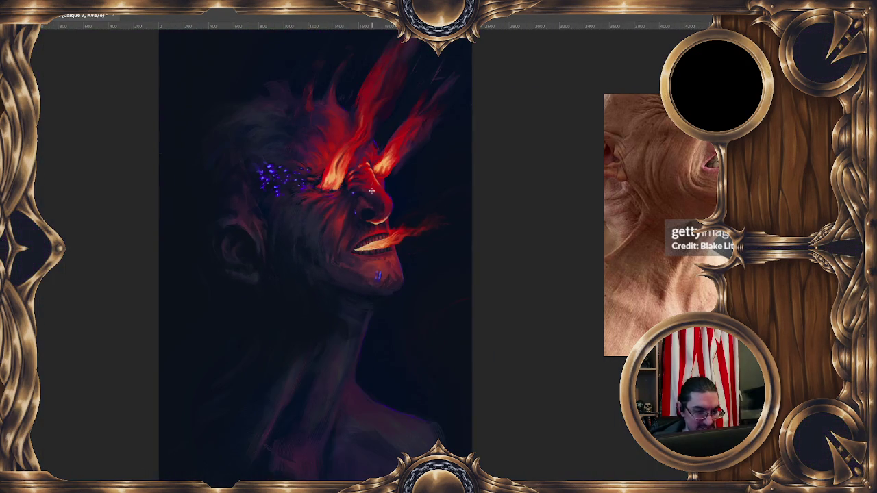
pyautogui.scroll(2, 370, 191)
pyautogui.scroll(2, 369, 206)
pyautogui.scroll(2, 368, 226)
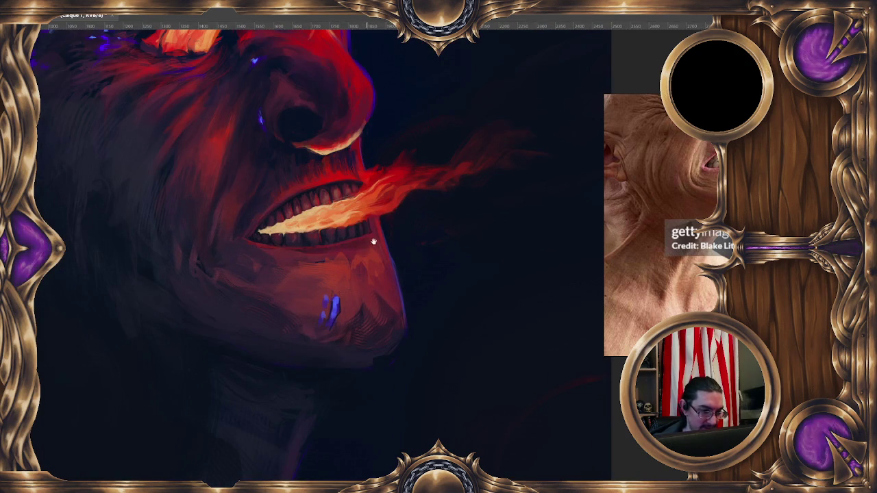
pyautogui.moveTo(367, 239); pyautogui.dragTo(352, 252)
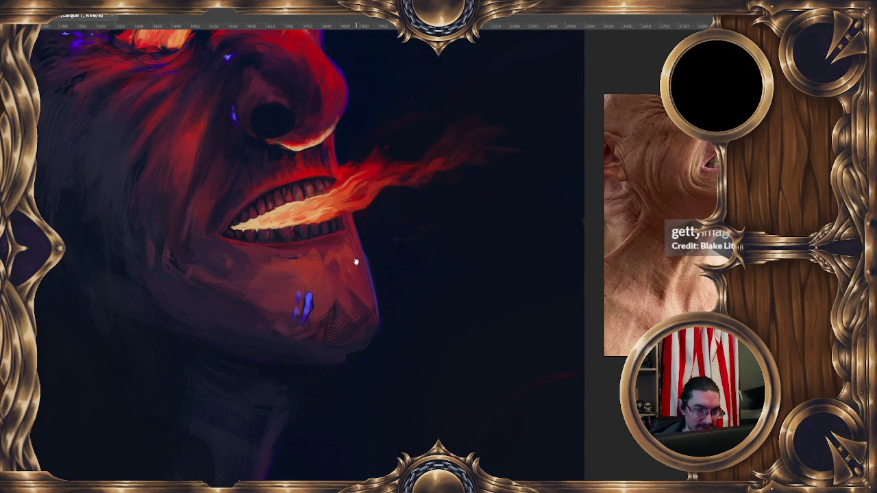
pyautogui.scroll(-1, 357, 262)
pyautogui.scroll(-1, 363, 262)
pyautogui.scroll(-1, 371, 261)
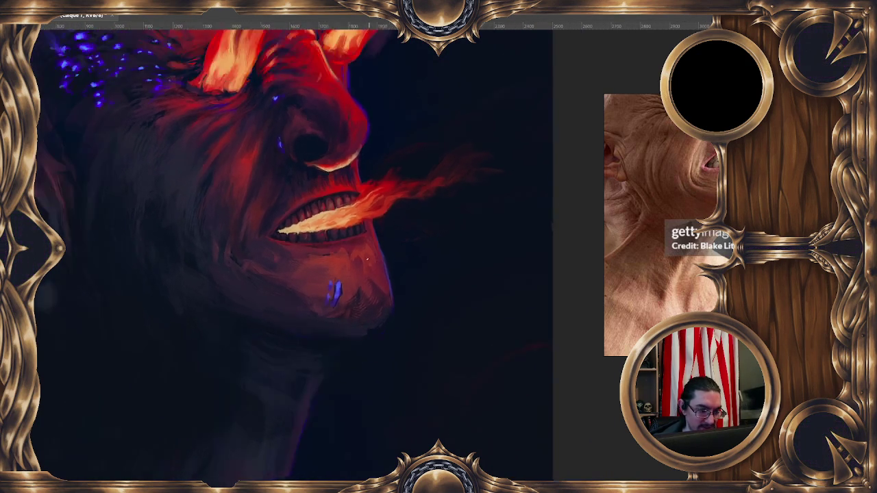
pyautogui.scroll(-2, 371, 261)
pyautogui.scroll(-2, 371, 261)
pyautogui.scroll(3, 341, 253)
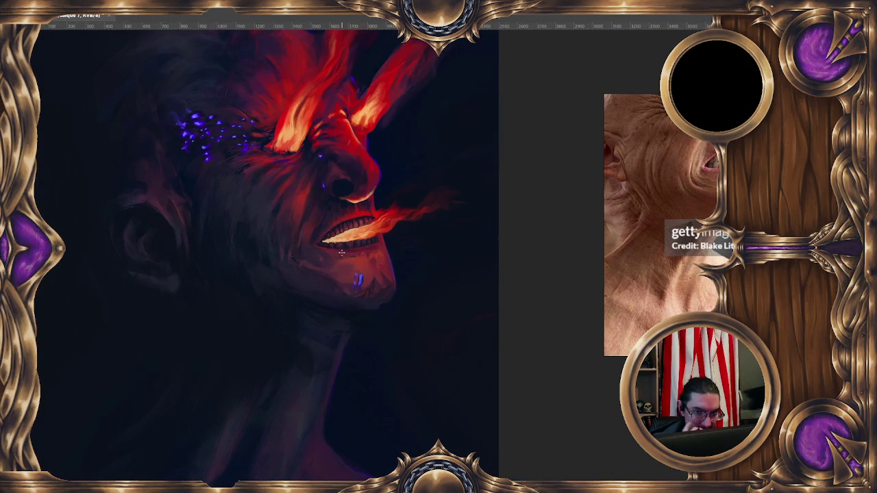
pyautogui.scroll(1, 341, 253)
pyautogui.scroll(1, 341, 253)
pyautogui.scroll(1, 346, 226)
pyautogui.scroll(2, 321, 200)
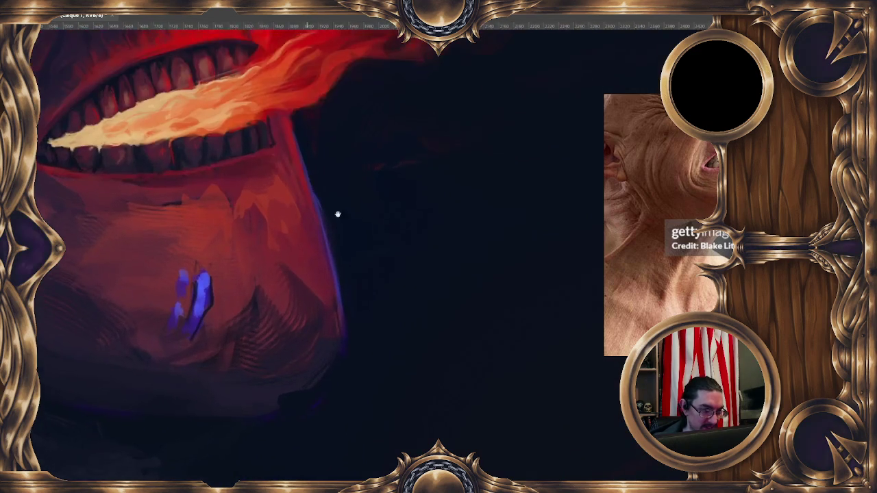
pyautogui.scroll(-2, 321, 201)
pyautogui.scroll(-2, 349, 231)
pyautogui.scroll(4, 329, 226)
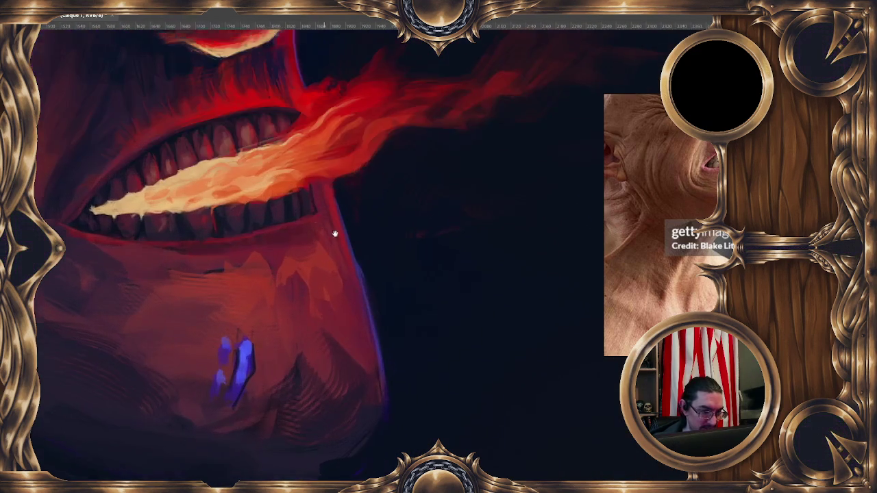
pyautogui.scroll(-2, 329, 227)
pyautogui.scroll(1, 333, 208)
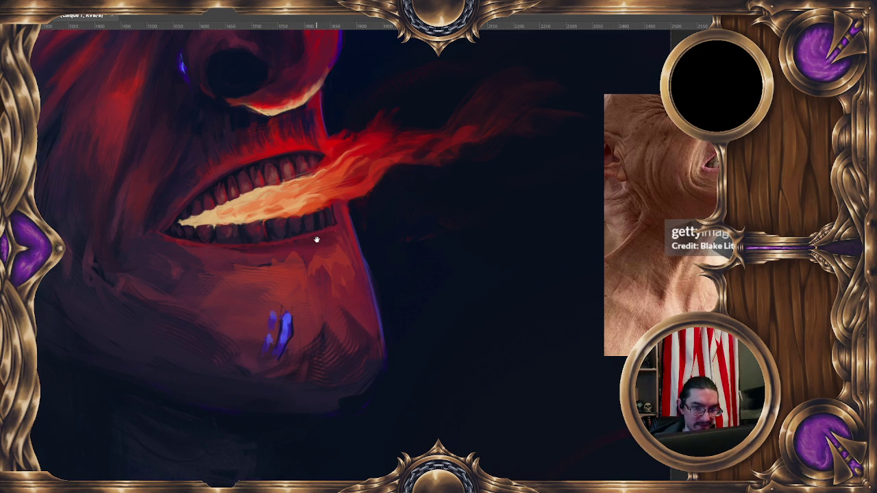
# Dab small bright glints on the middle upper teeth, sampling nearby tooth colours.
pyautogui.scroll(1, 315, 226)
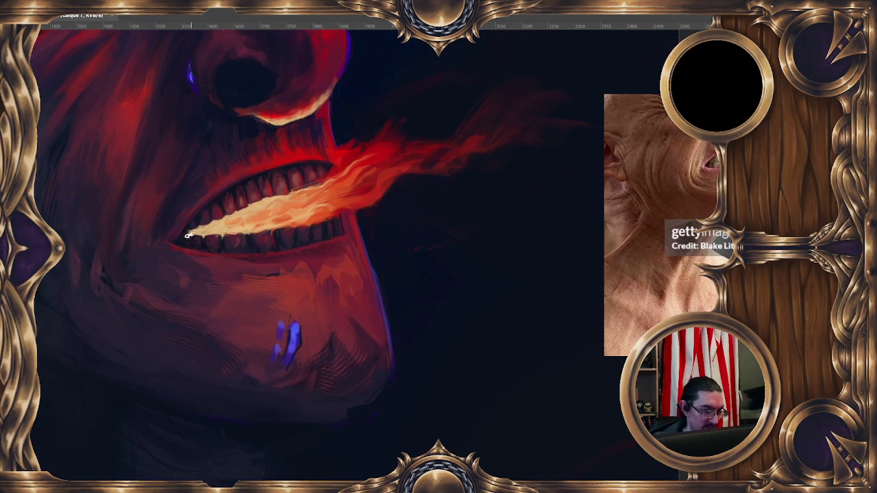
pyautogui.keyDown('ctrl'); pyautogui.click(302, 173); pyautogui.keyUp('ctrl')
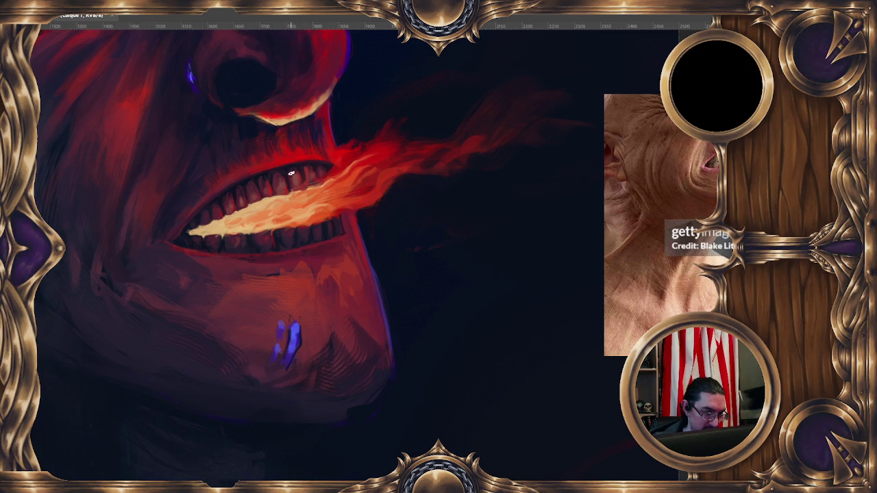
pyautogui.keyDown('ctrl'); pyautogui.click(287, 172); pyautogui.keyUp('ctrl')
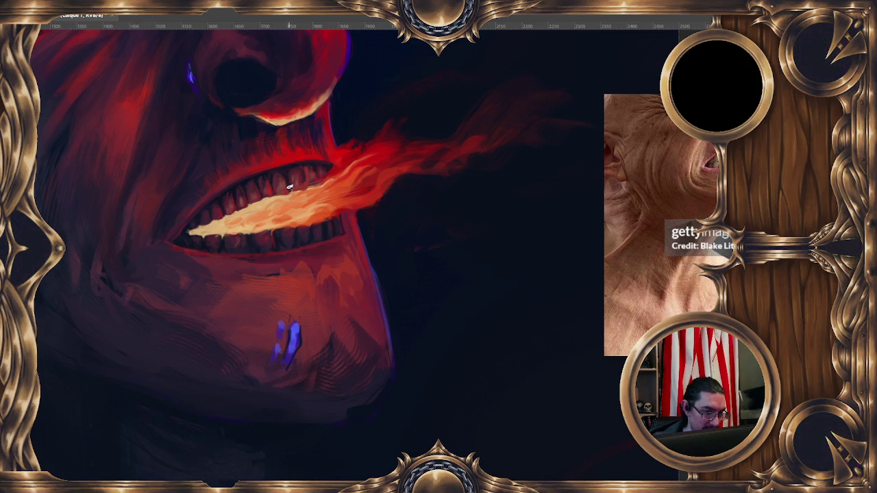
pyautogui.keyDown('ctrl'); pyautogui.click(296, 168); pyautogui.keyUp('ctrl')
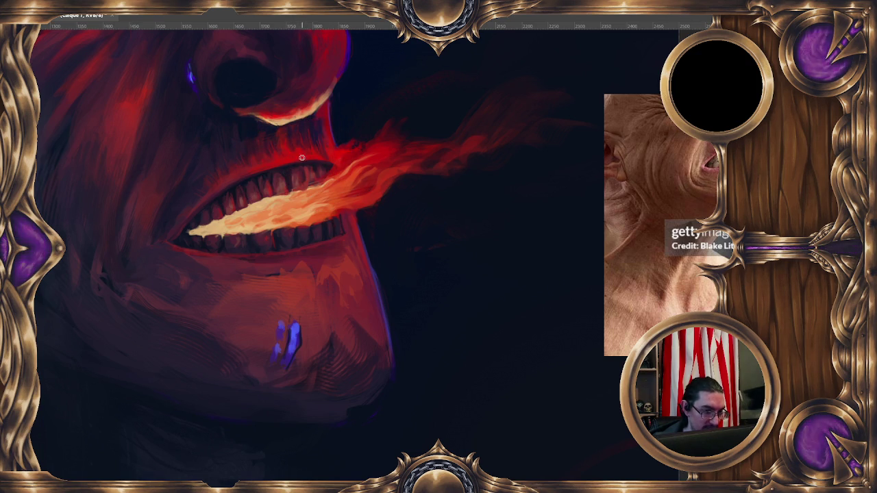
pyautogui.keyDown('ctrl'); pyautogui.click(299, 188); pyautogui.keyUp('ctrl')
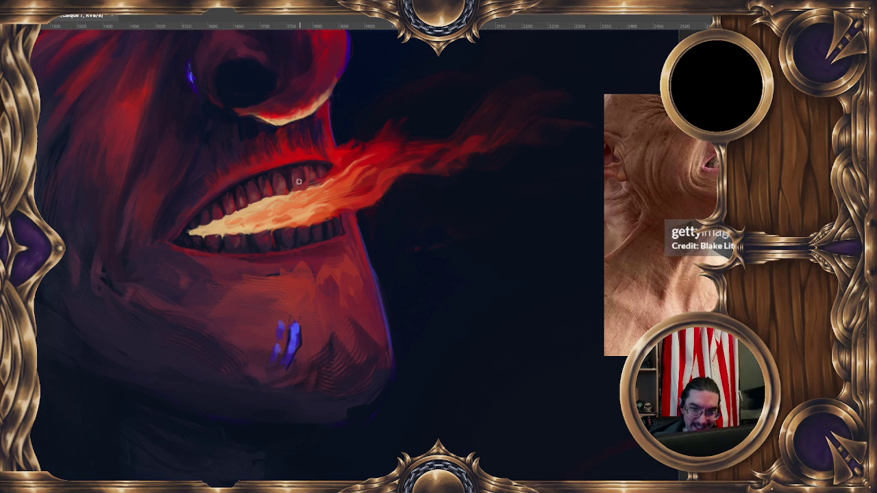
pyautogui.keyDown('ctrl'); pyautogui.click(296, 192); pyautogui.keyUp('ctrl')
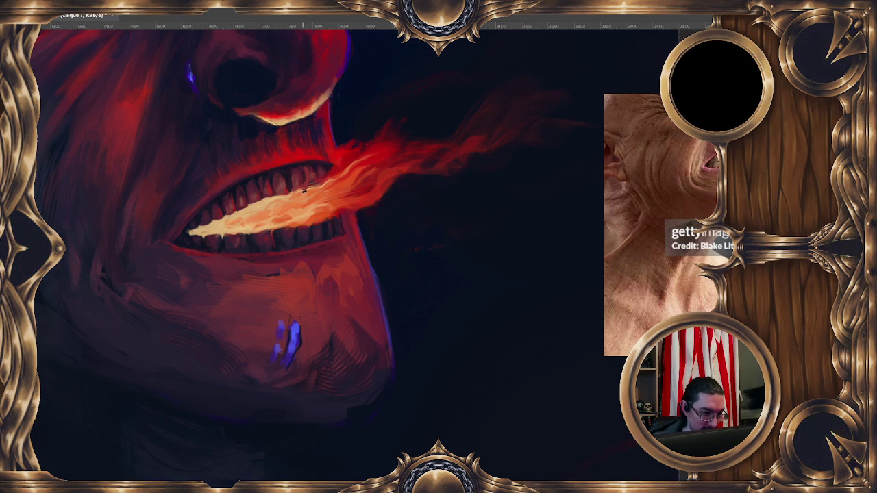
pyautogui.keyDown('ctrl'); pyautogui.click(310, 176); pyautogui.keyUp('ctrl')
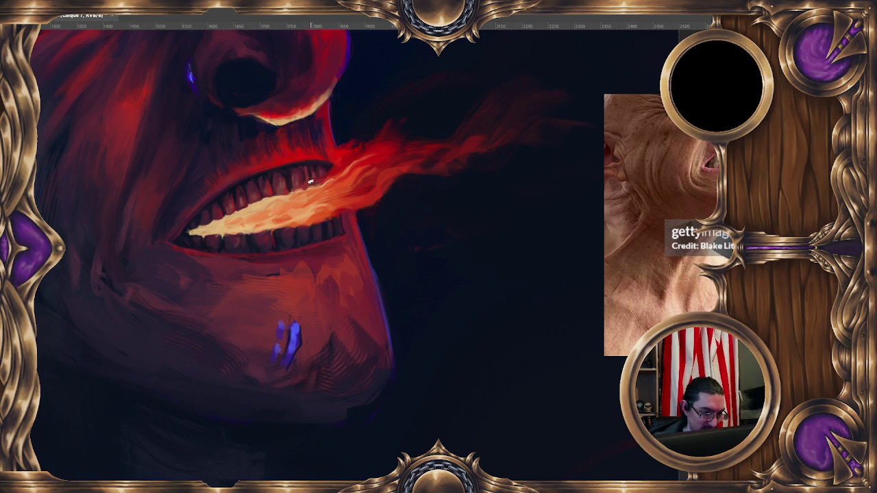
pyautogui.keyDown('ctrl'); pyautogui.click(313, 173); pyautogui.keyUp('ctrl')
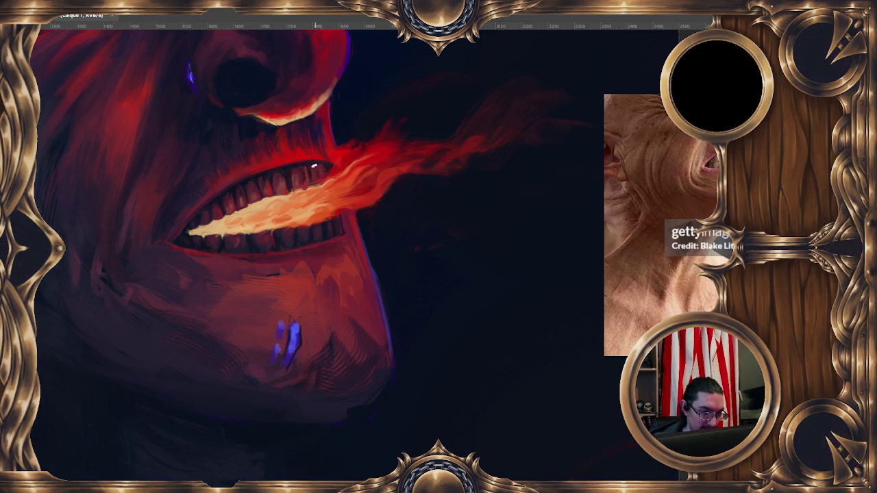
pyautogui.keyDown('ctrl'); pyautogui.click(327, 165); pyautogui.keyUp('ctrl')
pyautogui.keyDown('ctrl'); pyautogui.click(325, 168); pyautogui.keyUp('ctrl')
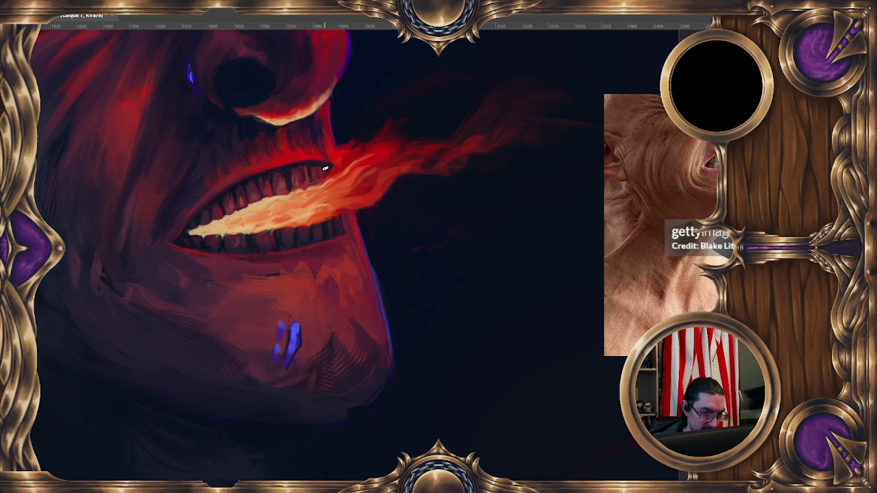
pyautogui.keyDown('ctrl'); pyautogui.click(328, 169); pyautogui.keyUp('ctrl')
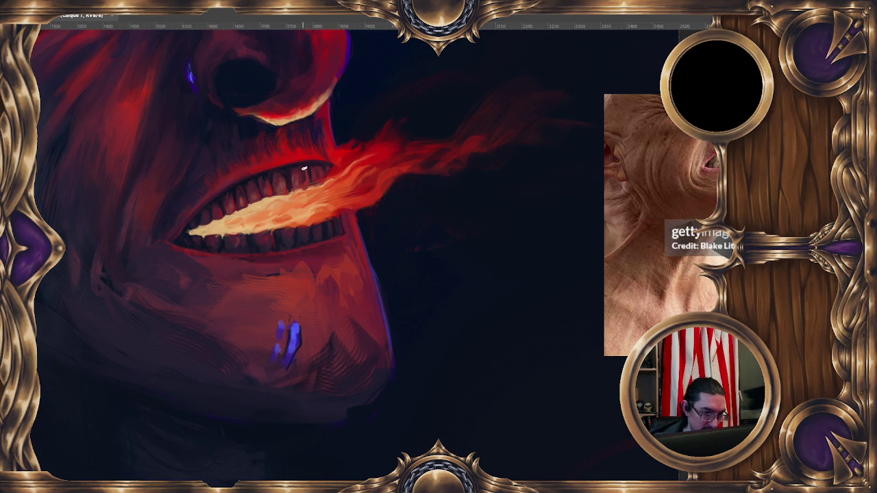
# Add more glints to the left-hand upper teeth, resampling tooth colours as you go.
pyautogui.keyDown('ctrl'); pyautogui.click(278, 179); pyautogui.keyUp('ctrl')
pyautogui.keyDown('ctrl'); pyautogui.click(275, 180); pyautogui.keyUp('ctrl')
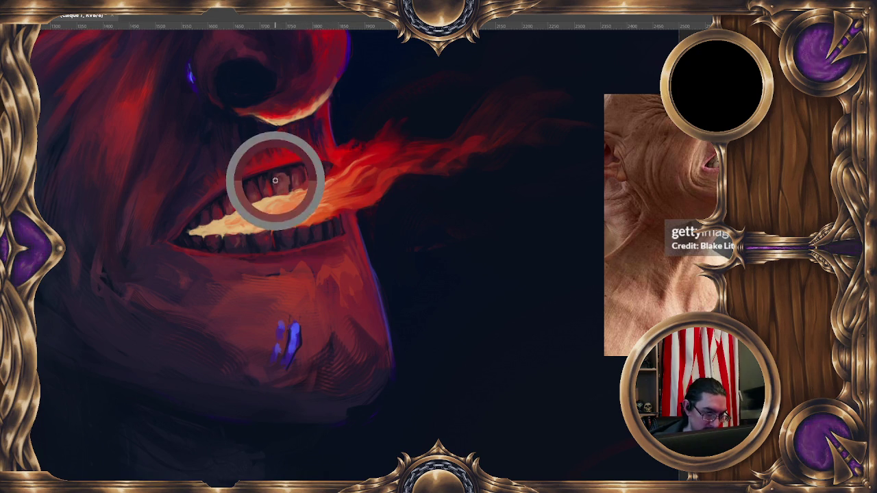
pyautogui.keyDown('ctrl'); pyautogui.click(294, 170); pyautogui.keyUp('ctrl')
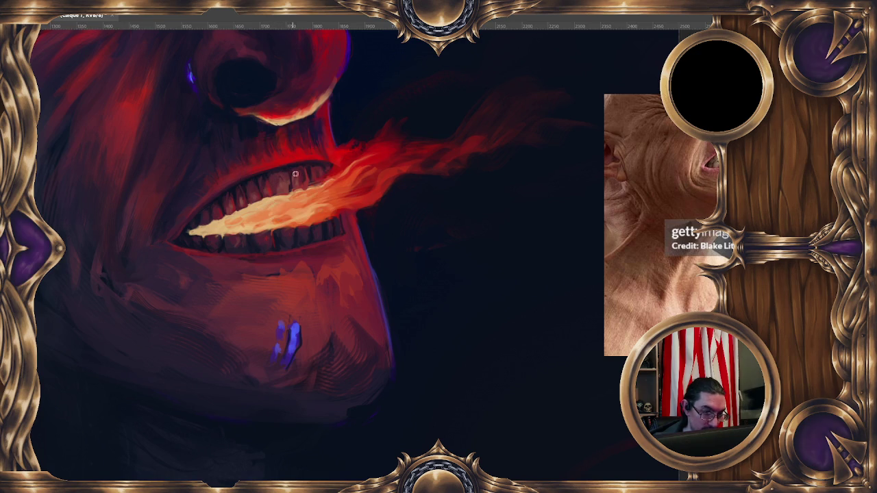
pyautogui.keyDown('ctrl'); pyautogui.click(289, 170); pyautogui.keyUp('ctrl')
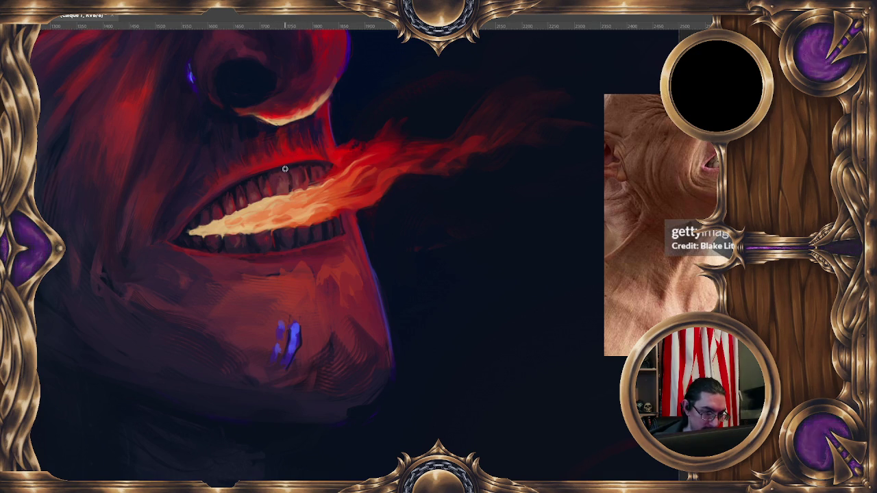
pyautogui.keyDown('ctrl'); pyautogui.click(268, 176); pyautogui.keyUp('ctrl')
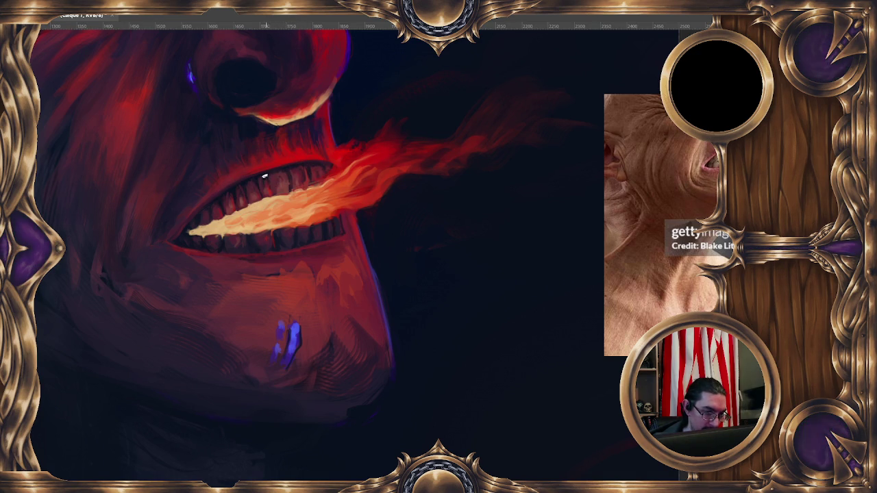
pyautogui.keyDown('ctrl'); pyautogui.click(271, 180); pyautogui.keyUp('ctrl')
pyautogui.keyDown('ctrl'); pyautogui.click(262, 187); pyautogui.keyUp('ctrl')
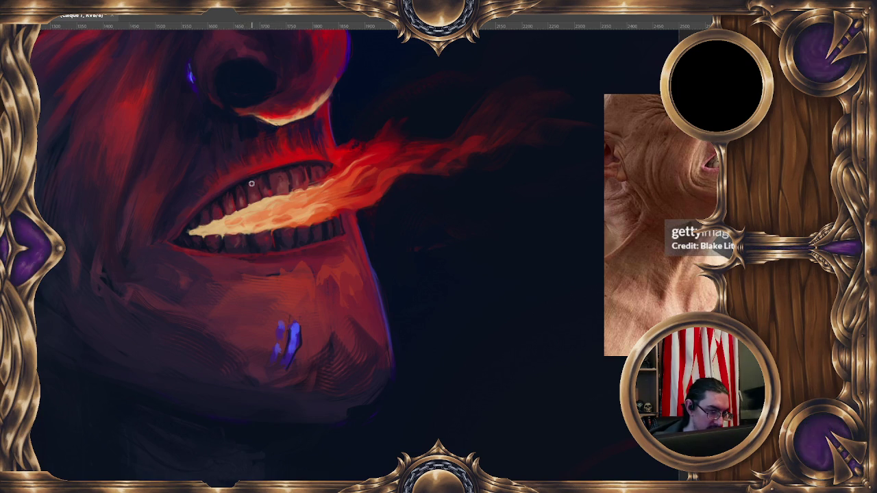
pyautogui.moveTo(270, 199); pyautogui.dragTo(271, 177)
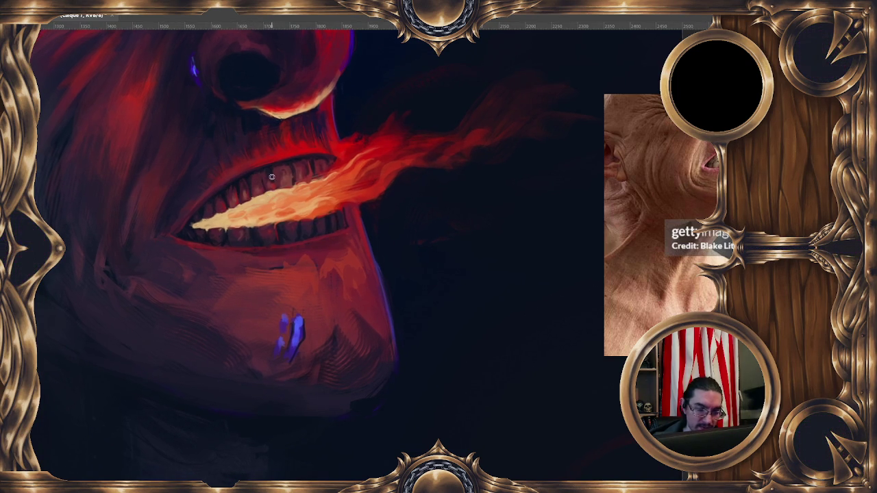
pyautogui.keyDown('ctrl'); pyautogui.click(259, 190); pyautogui.keyUp('ctrl')
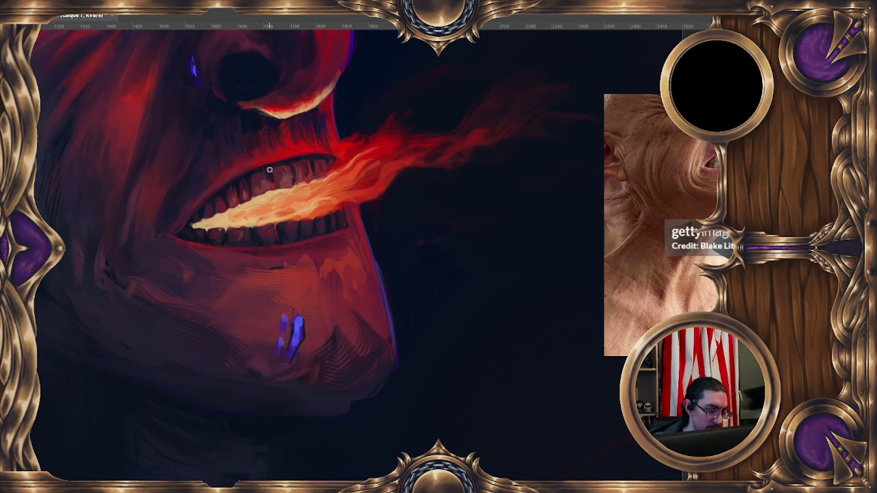
pyautogui.keyDown('ctrl'); pyautogui.click(271, 172); pyautogui.keyUp('ctrl')
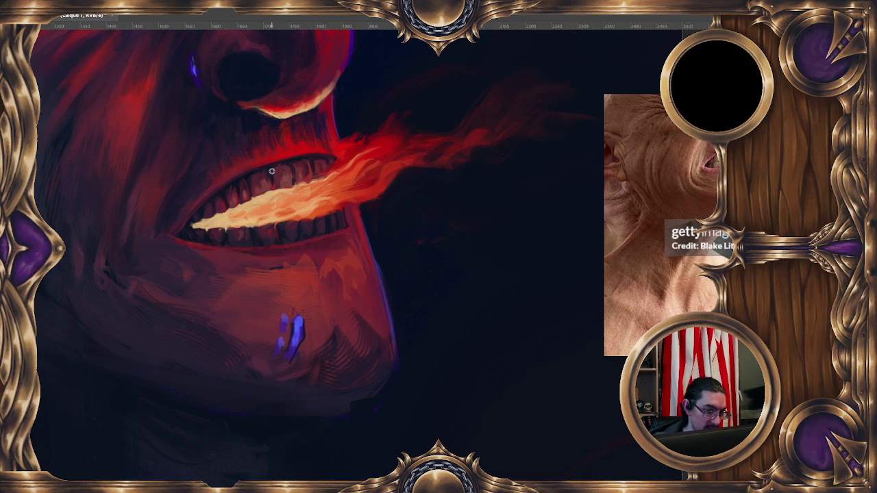
pyautogui.keyDown('ctrl'); pyautogui.click(285, 172); pyautogui.keyUp('ctrl')
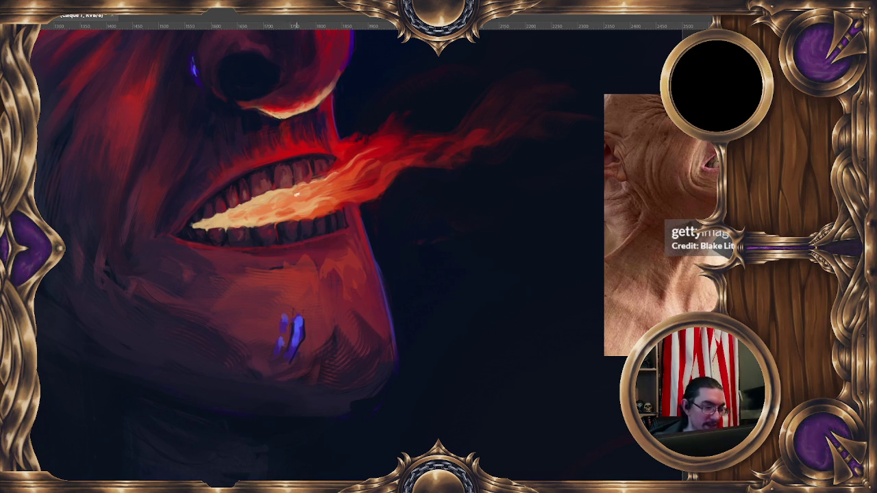
# Flip the canvas horizontally and sample tooth colours while repositioning the mirrored mouth.
pyautogui.press('h')
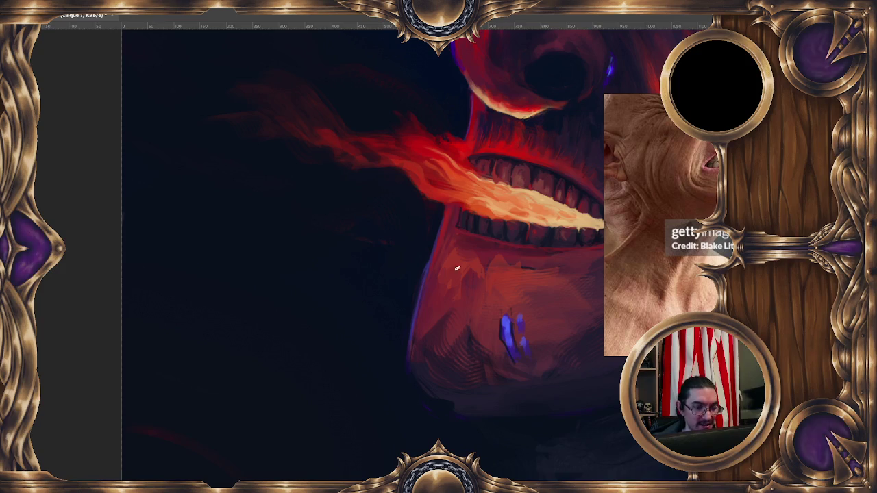
pyautogui.moveTo(382, 182); pyautogui.dragTo(189, 140)
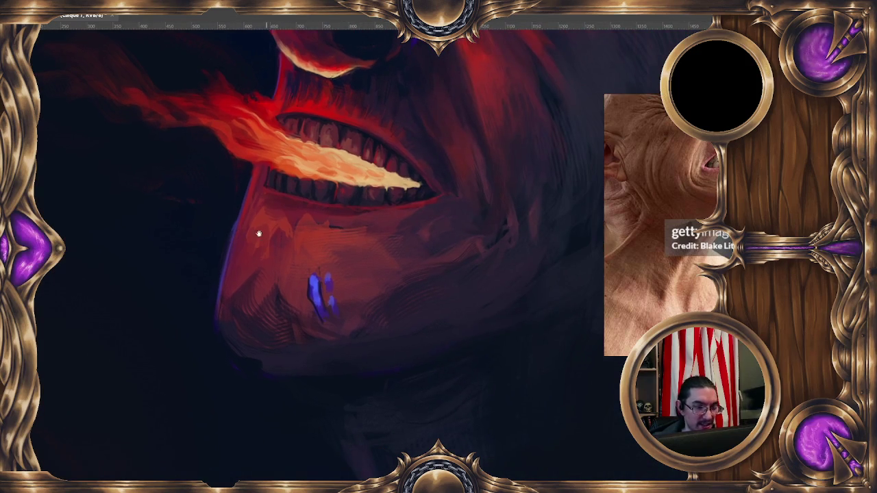
pyautogui.keyDown('alt'); pyautogui.click(297, 122); pyautogui.keyUp('alt')
pyautogui.keyDown('alt'); pyautogui.click(300, 124); pyautogui.keyUp('alt')
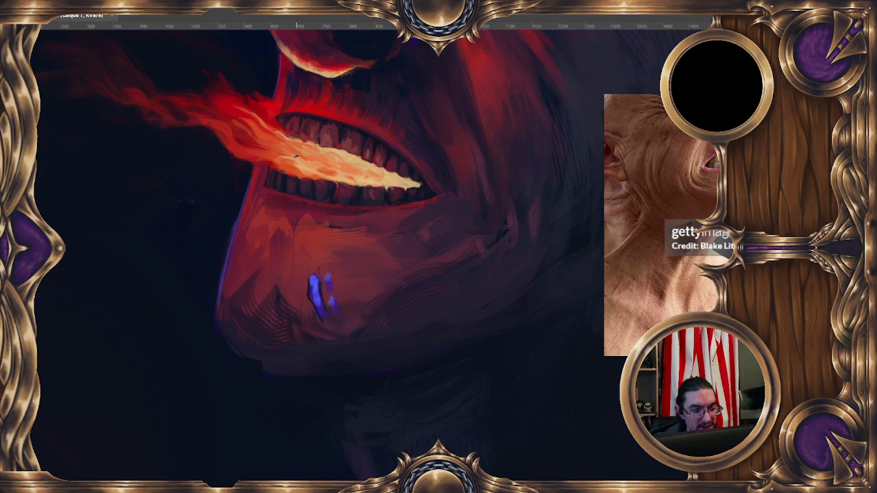
pyautogui.moveTo(366, 186); pyautogui.dragTo(328, 125)
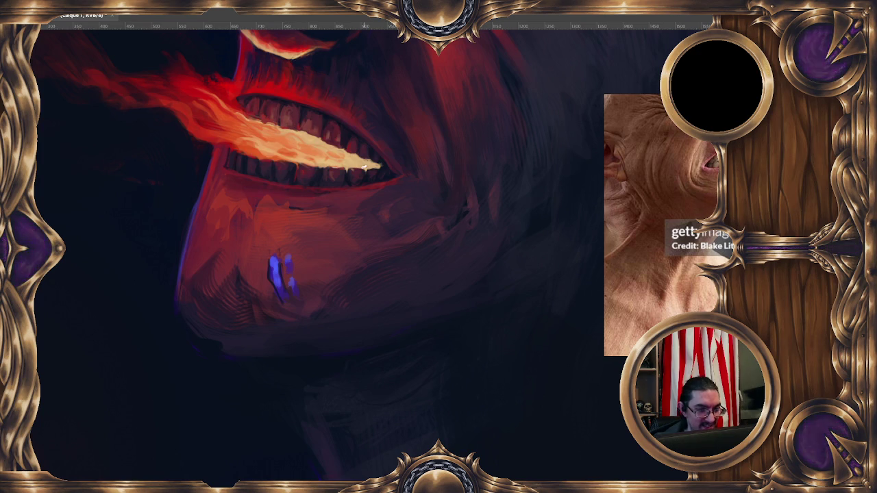
# Set the brush diameter to 11 px to rework the jaw and chin shading.
pyautogui.hscroll(1, 302, 130)
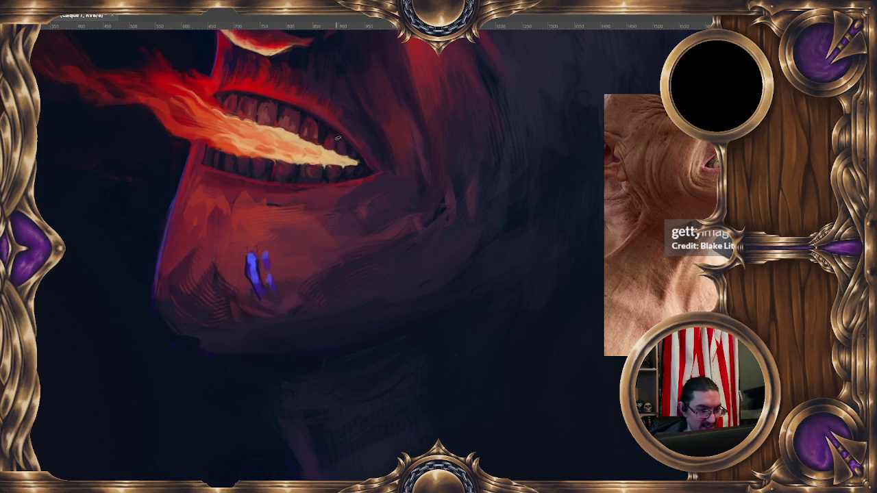
pyautogui.scroll(1, 322, 154)
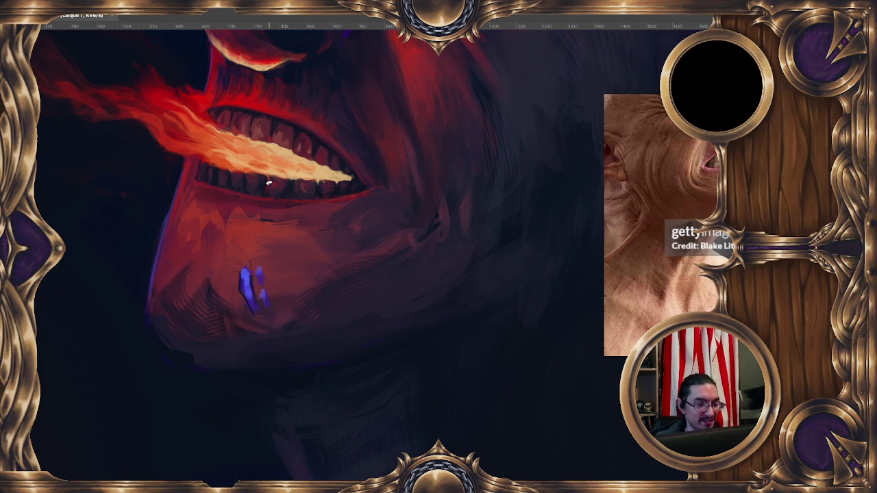
pyautogui.moveTo(242, 156); pyautogui.dragTo(247, 151)
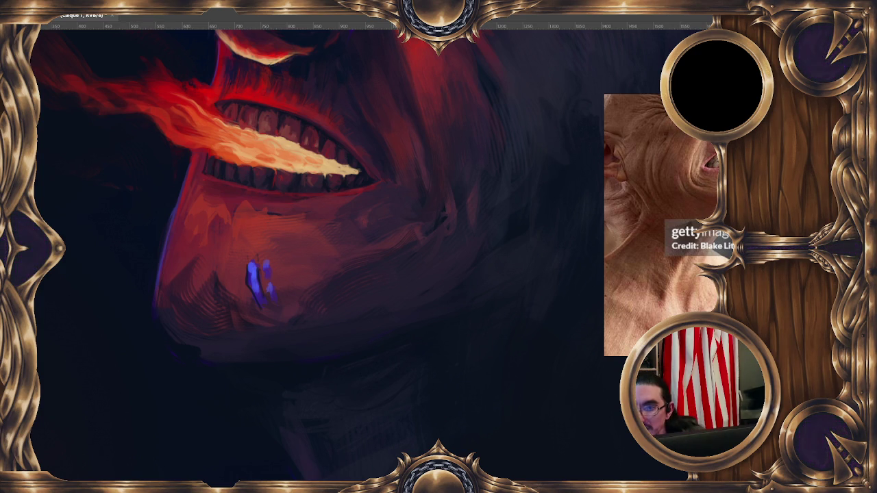
pyautogui.hotkey('alt', 'Tab')
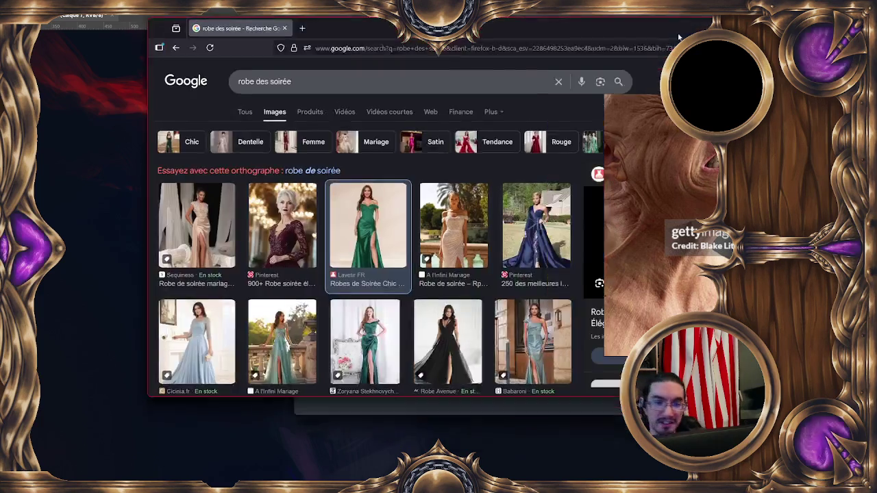
# View the green satin evening dress reference full-size in a new tab, then close it.
pyautogui.click(352, 225)
pyautogui.rightClick(442, 193)
pyautogui.click(480, 310)
pyautogui.click(81, 15)
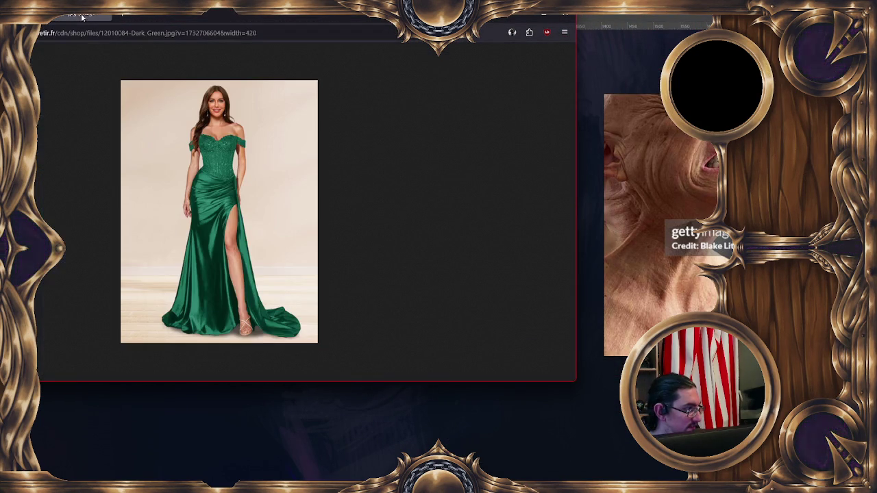
pyautogui.moveTo(223, 17); pyautogui.dragTo(255, 17)
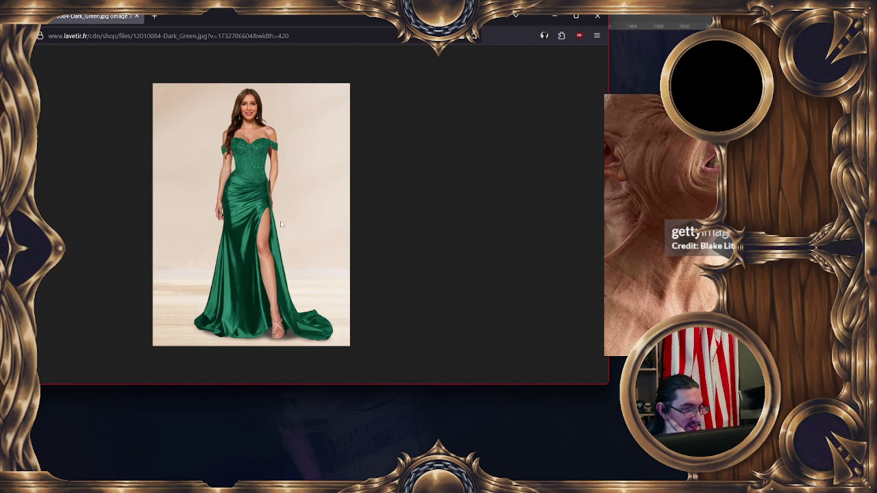
pyautogui.click(138, 16)
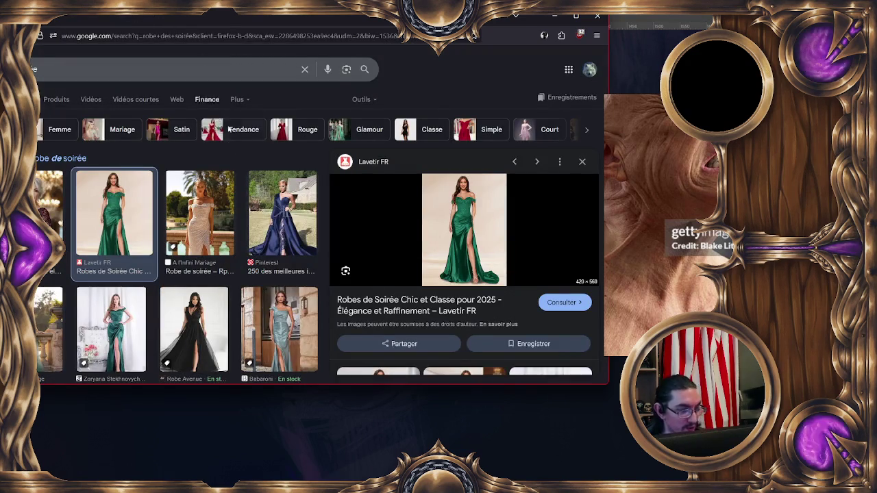
# Scroll the results and preview the long-sleeved black slit dress.
pyautogui.scroll(-1, 133, 198)
pyautogui.scroll(-1, 134, 197)
pyautogui.scroll(-1, 130, 201)
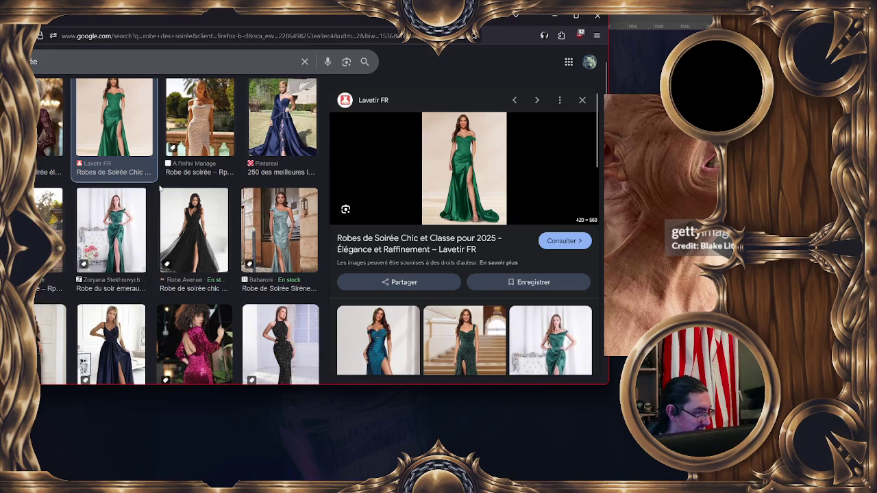
pyautogui.scroll(-1, 127, 204)
pyautogui.scroll(-2, 130, 204)
pyautogui.scroll(-2, 134, 204)
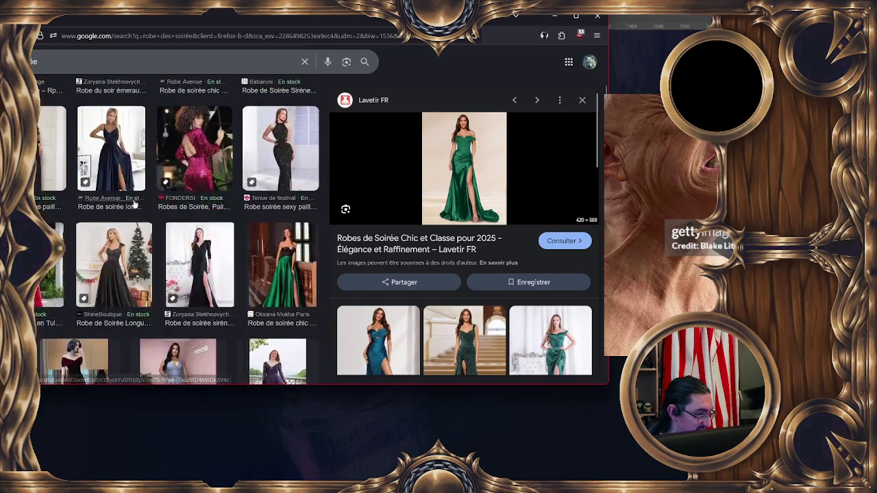
pyautogui.scroll(-2, 133, 204)
pyautogui.scroll(-1, 134, 205)
pyautogui.click(202, 181)
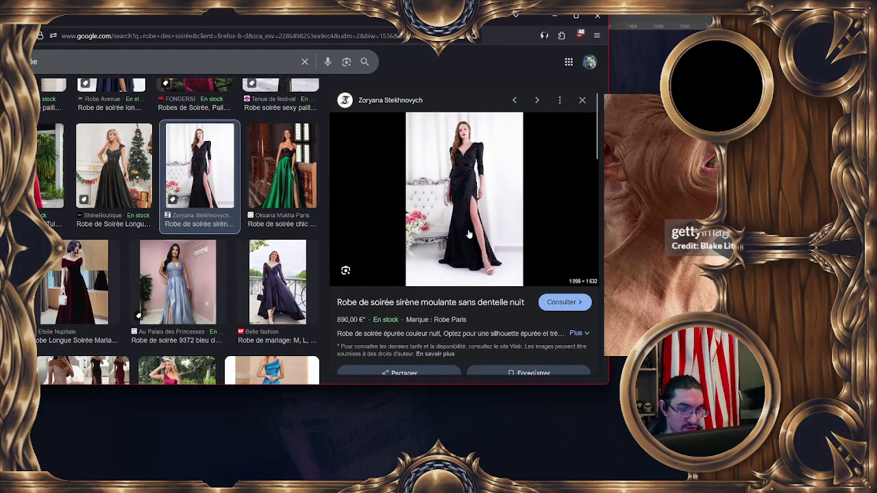
# Scroll further and preview the red off-shoulder mermaid dress.
pyautogui.scroll(-2, 205, 195)
pyautogui.scroll(-2, 204, 195)
pyautogui.scroll(-3, 204, 195)
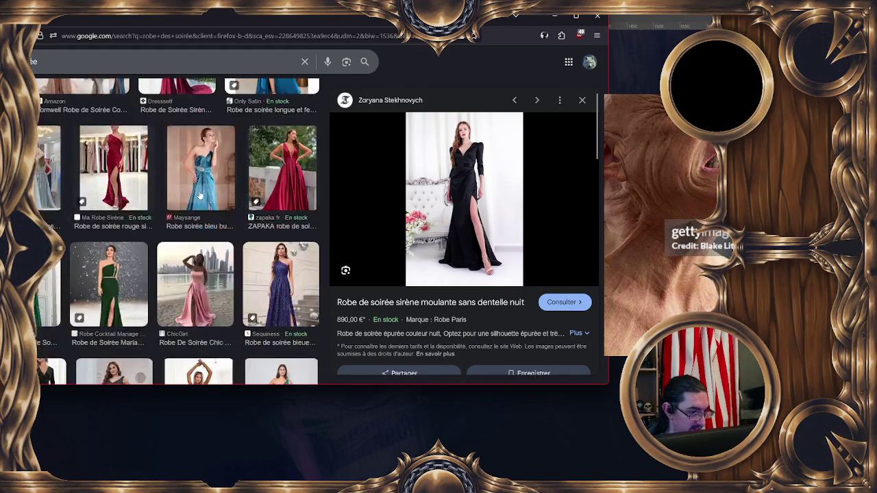
pyautogui.scroll(-1, 199, 195)
pyautogui.scroll(-2, 199, 195)
pyautogui.scroll(-1, 199, 195)
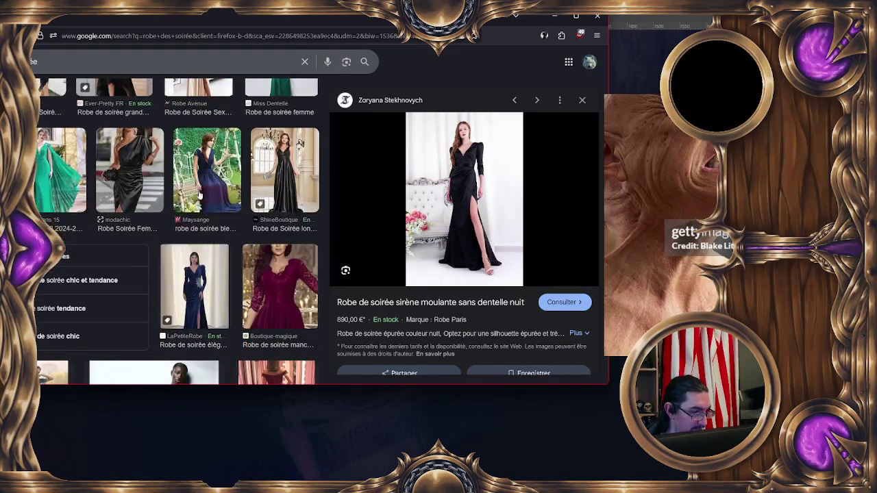
pyautogui.scroll(-2, 199, 195)
pyautogui.scroll(-2, 200, 195)
pyautogui.scroll(-2, 200, 196)
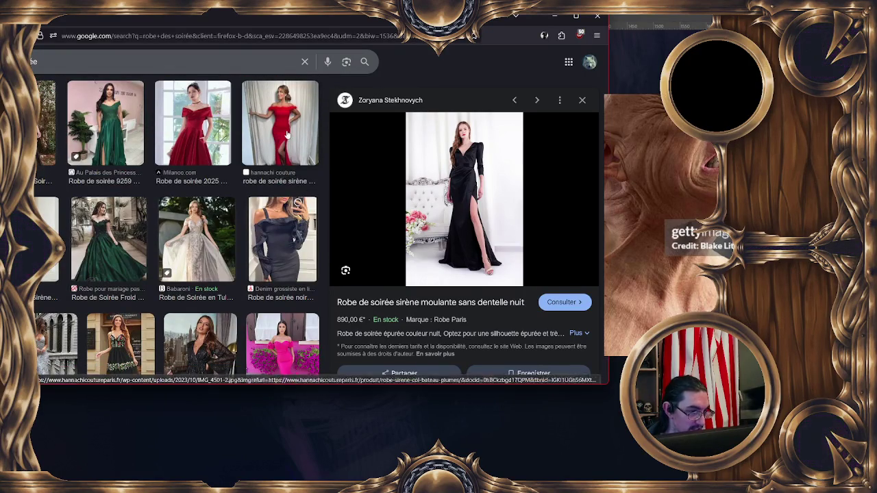
pyautogui.click(280, 175)
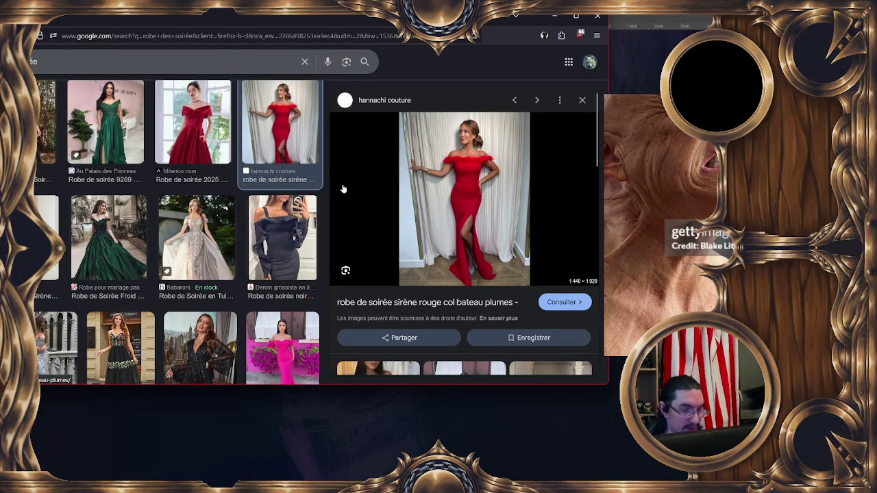
# Preview the burgundy sequined slit dress, then return to the painting.
pyautogui.scroll(-2, 146, 200)
pyautogui.scroll(-1, 146, 201)
pyautogui.scroll(-2, 144, 201)
pyautogui.scroll(-2, 140, 200)
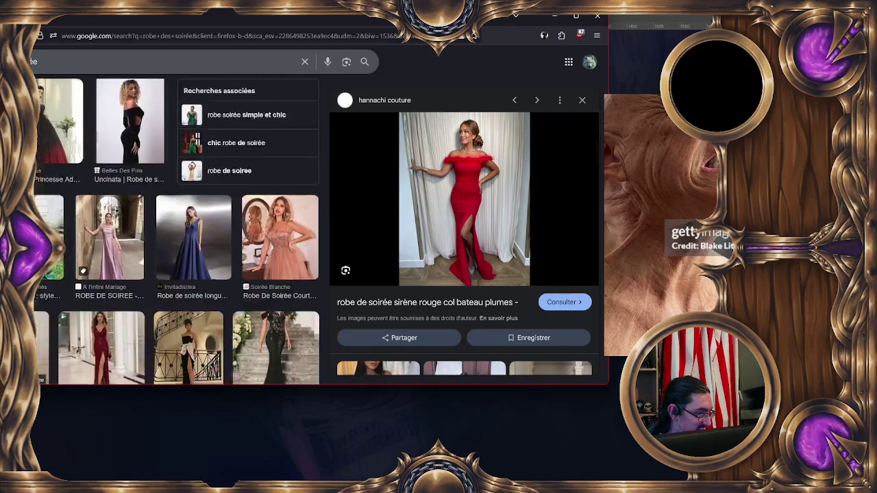
pyautogui.scroll(-1, 140, 200)
pyautogui.scroll(-1, 140, 202)
pyautogui.scroll(-1, 139, 204)
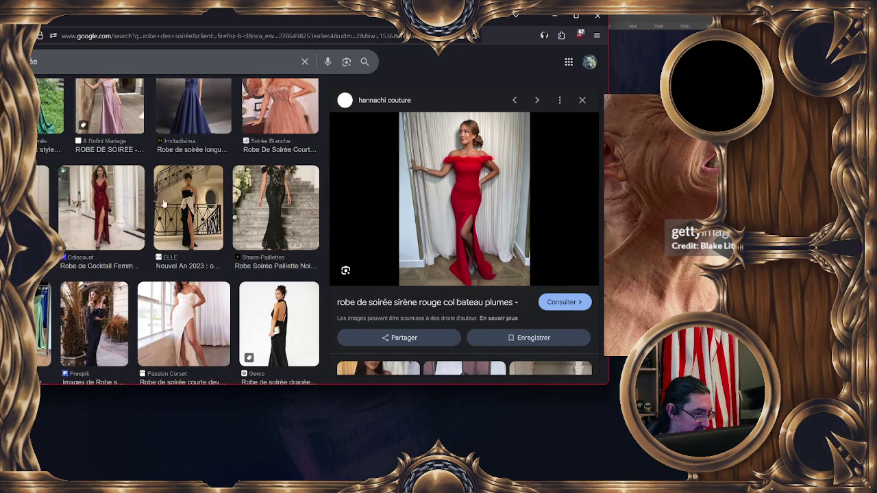
pyautogui.click(137, 206)
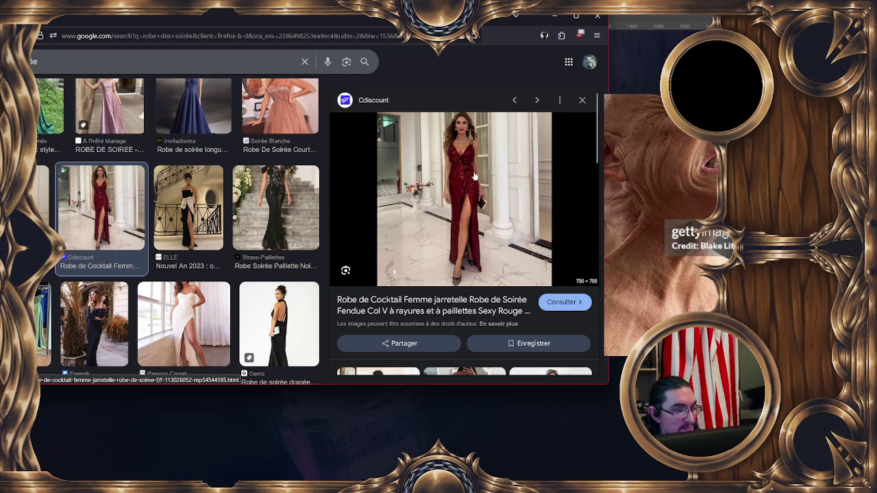
pyautogui.scroll(-1, 296, 184)
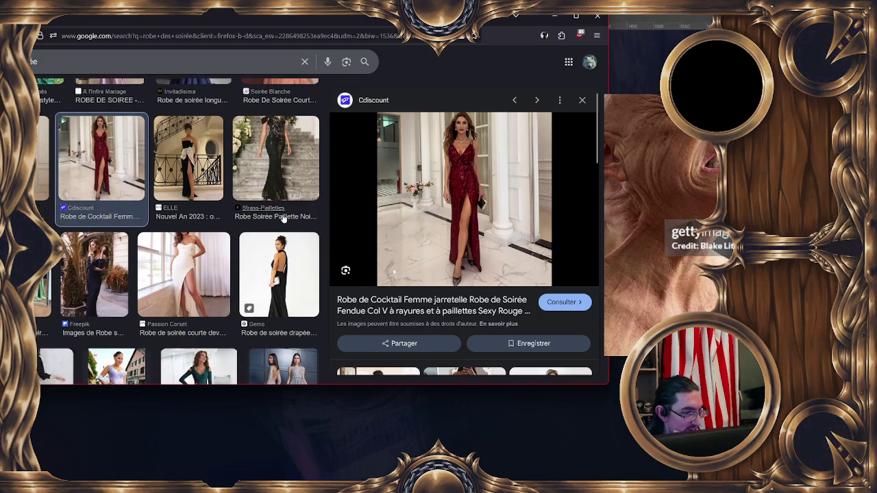
pyautogui.scroll(-2, 281, 211)
pyautogui.scroll(-2, 277, 214)
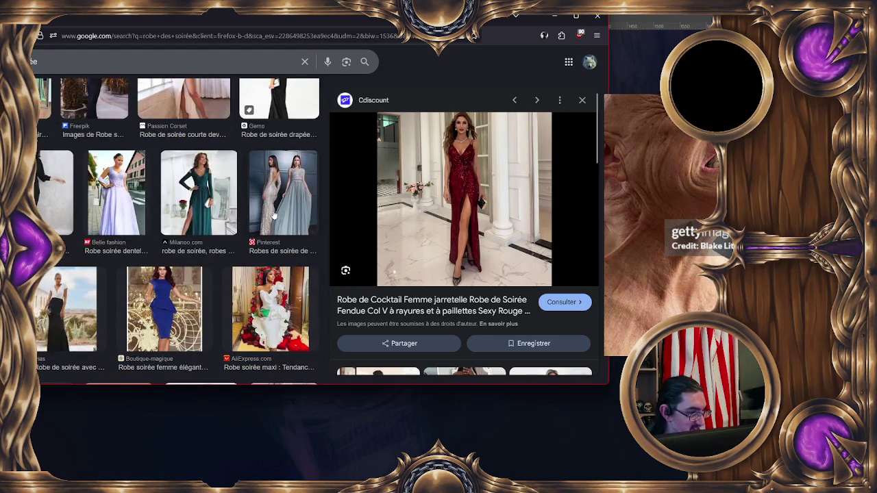
pyautogui.scroll(-2, 269, 218)
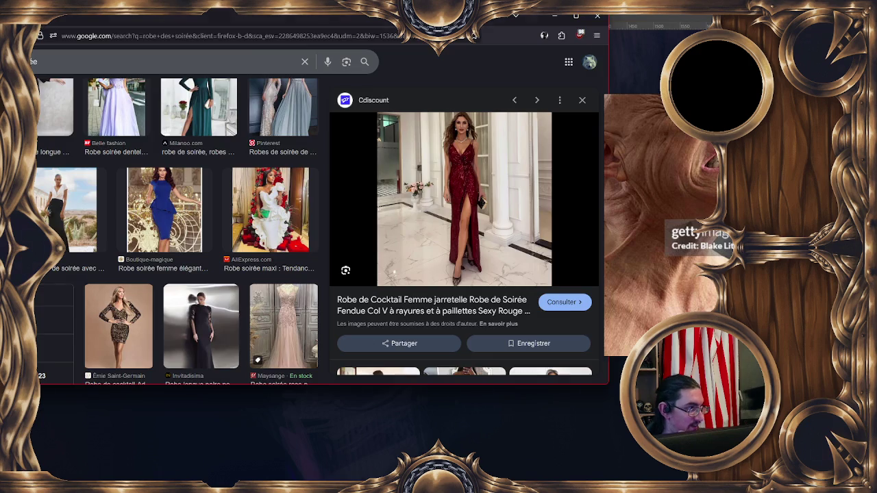
pyautogui.hotkey('alt', 'Tab')
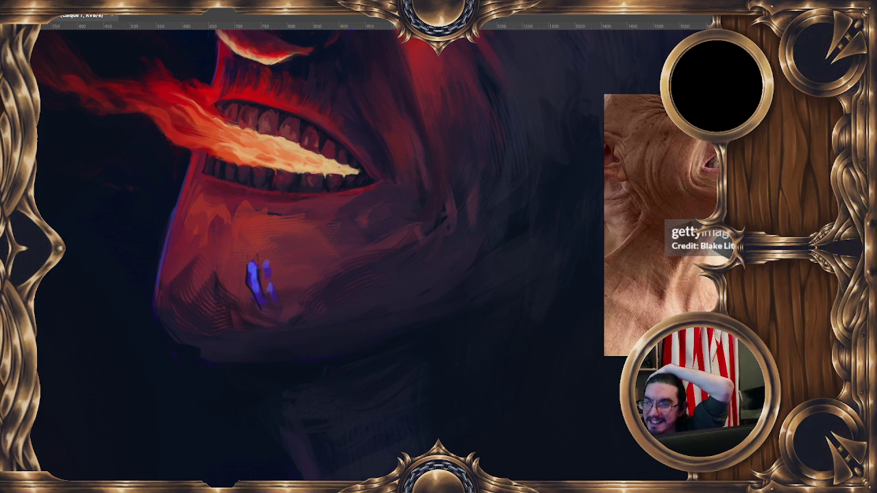
# Switch from Photoshop to the Google Images results for 'robe crayon' pencil dresses.
pyautogui.hotkey('alt', 'Tab')
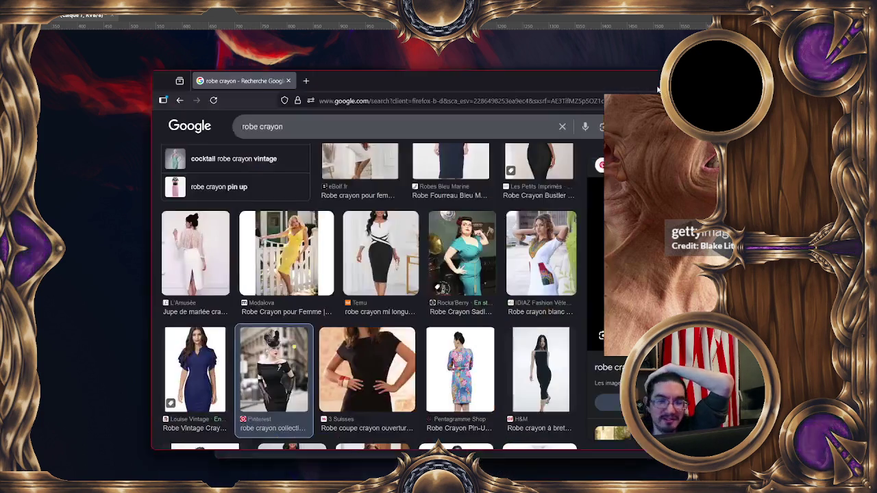
# Review the pencil dress image results, step to the white wax-print dress, then close the browser.
pyautogui.moveTo(480, 61); pyautogui.dragTo(302, 36)
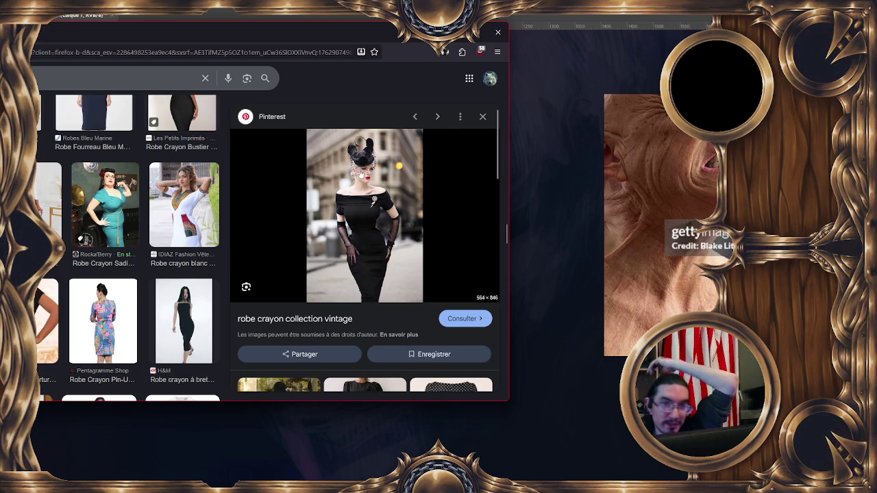
pyautogui.moveTo(364, 216)
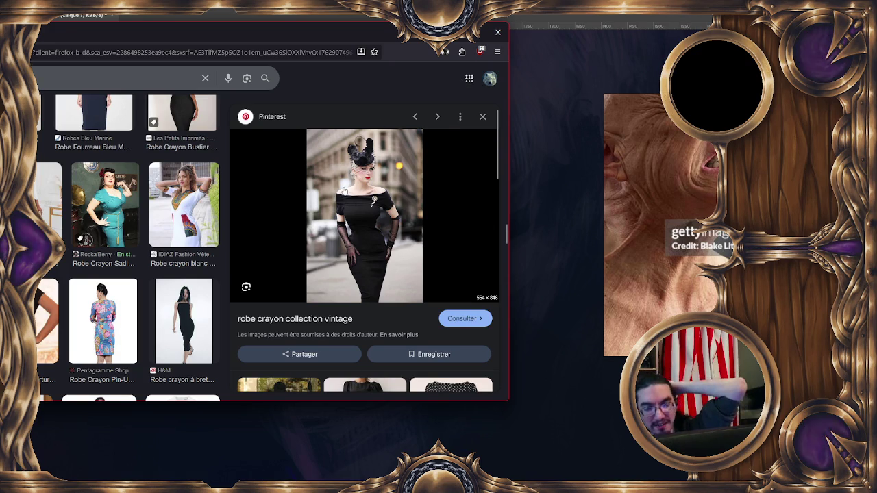
pyautogui.scroll(-2, 349, 193)
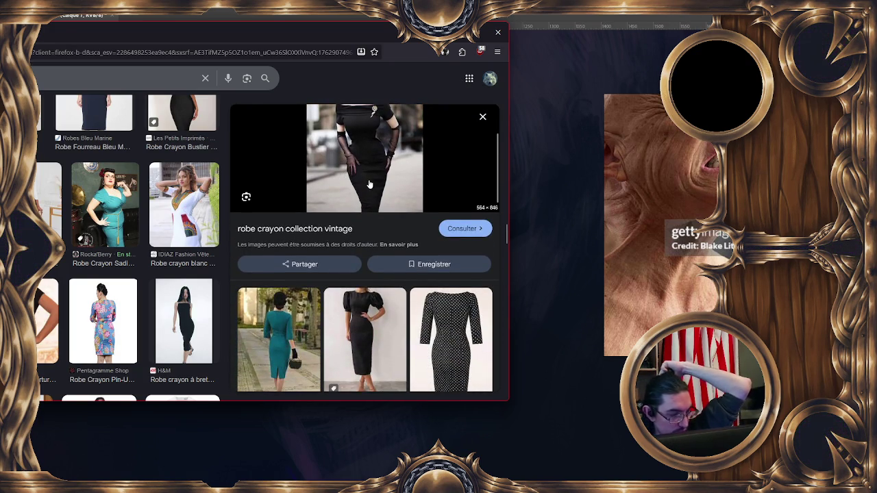
pyautogui.scroll(1, 370, 185)
pyautogui.scroll(1, 370, 185)
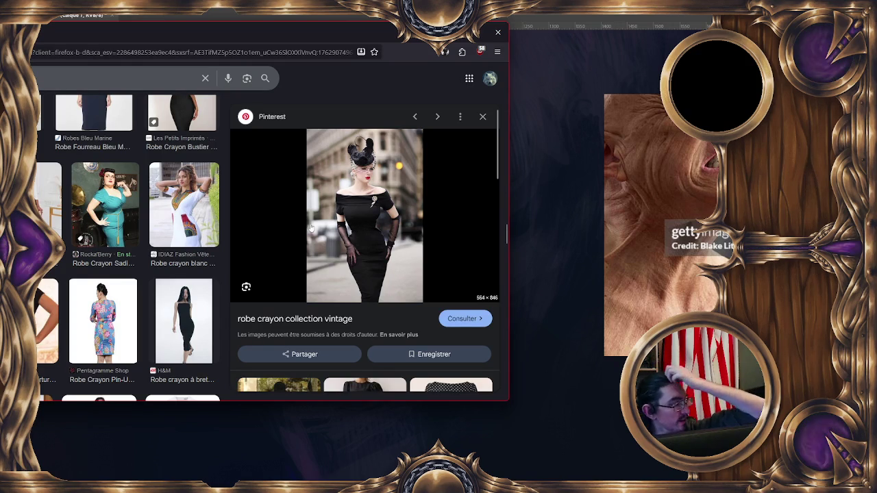
pyautogui.press('Left')
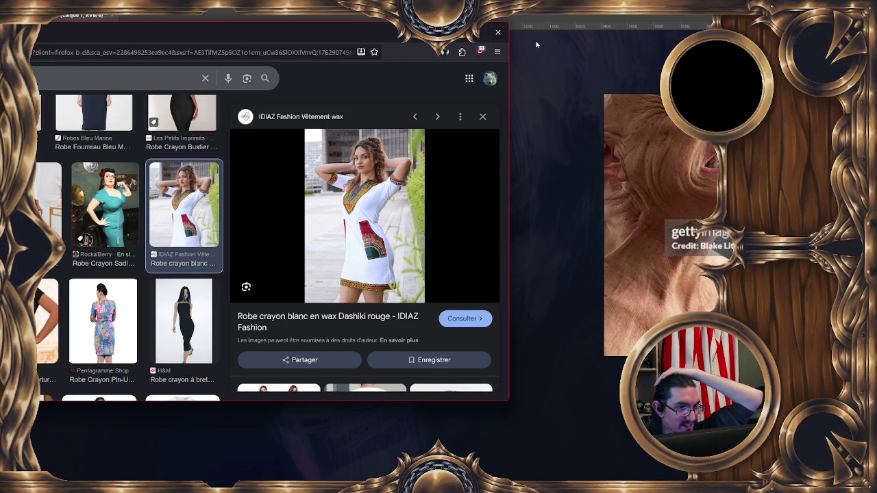
pyautogui.click(498, 32)
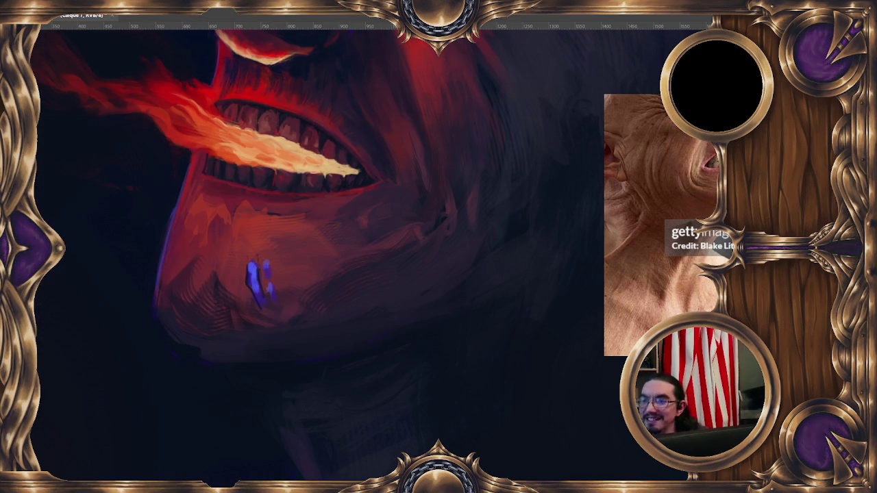